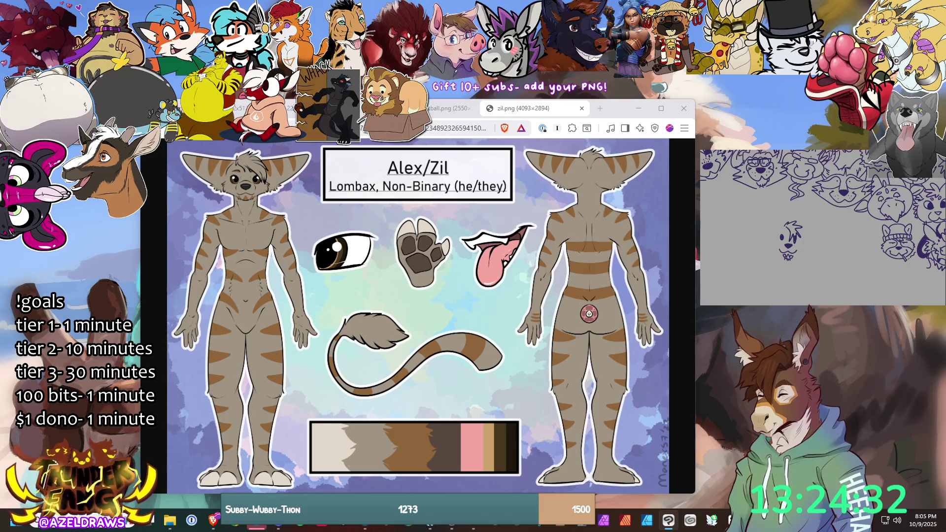
Step: Undo the last hair strokes and redraw a short hair tuft atop the lombax head sketch
key(ctrl+z)
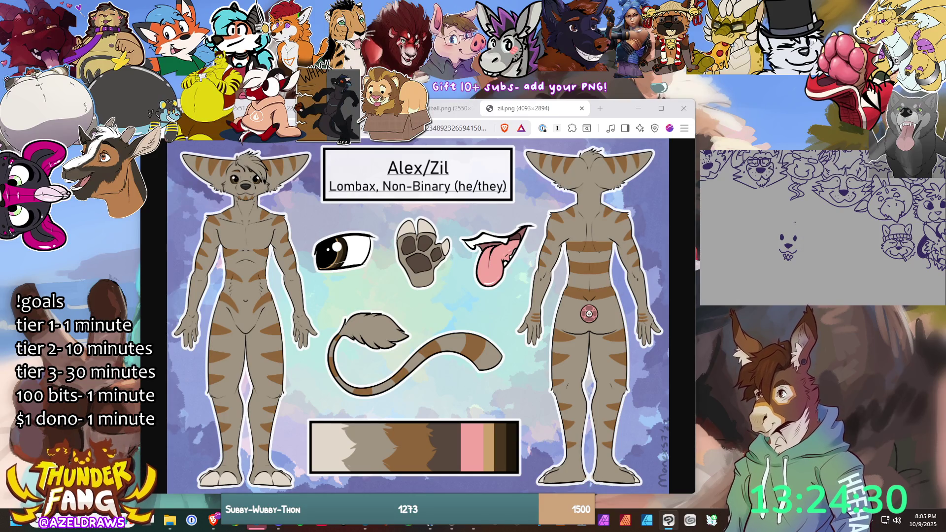
mouse_move(796, 227)
mouse_down()
mouse_move(804, 221)
mouse_move(801, 246)
mouse_up()
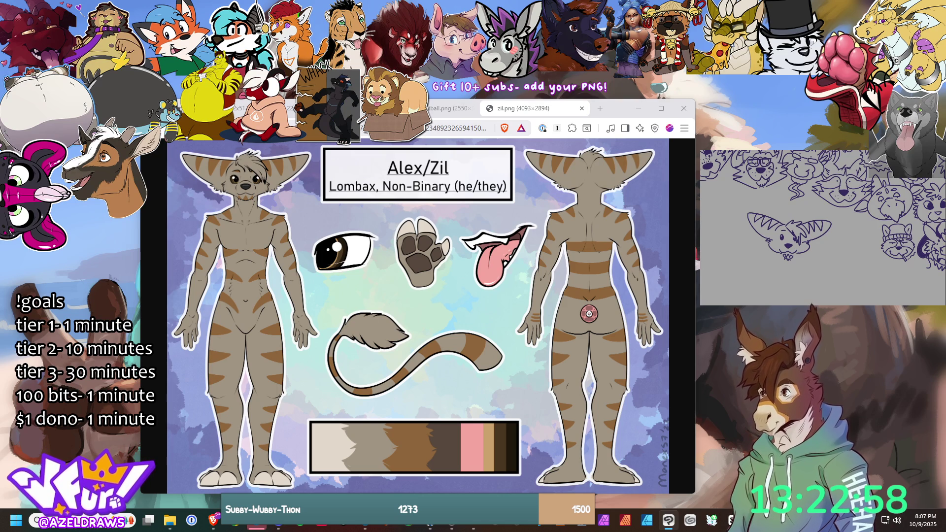
Step: Lasso the lombax head sketch, nudge and tilt it slightly, then deselect it
drag(765, 205, 780, 271)
mouse_move(847, 229)
mouse_down()
mouse_move(769, 205)
mouse_move(794, 236)
mouse_move(837, 234)
mouse_move(838, 196)
mouse_move(791, 241)
mouse_up()
click(800, 278)
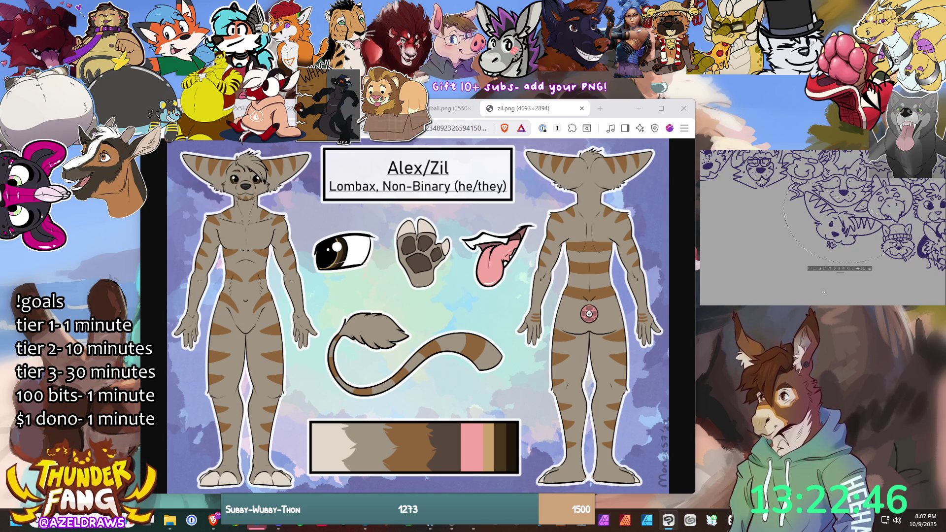
click(811, 269)
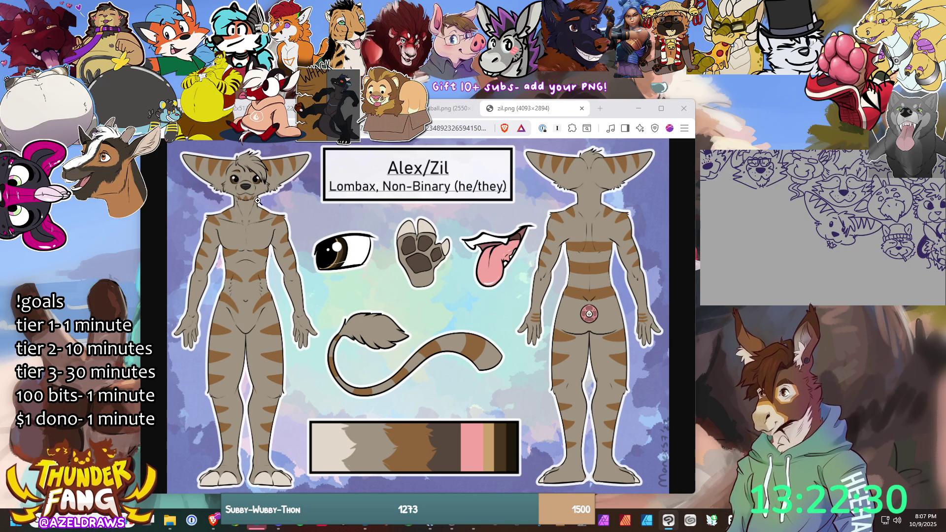
click(434, 106)
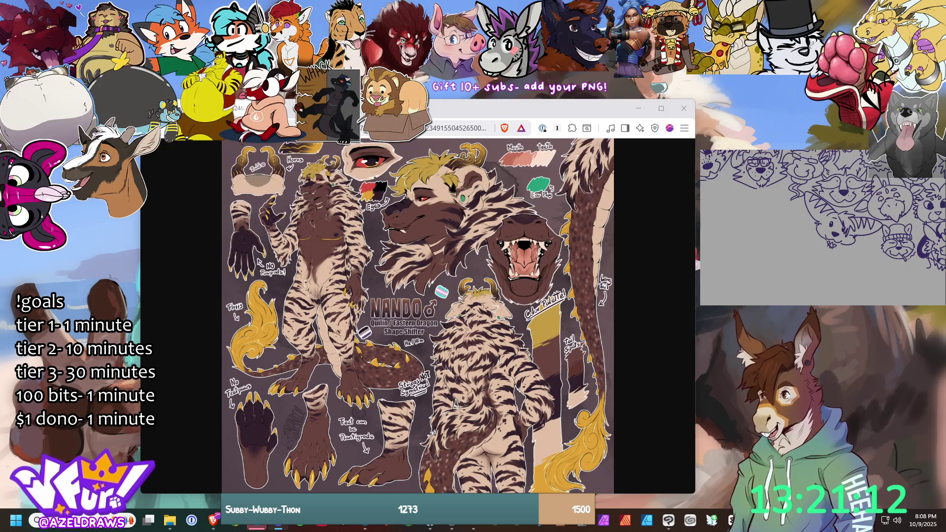
Step: Step past two more reference images to reach the 745×945 fox-and-raccoon artwork
key(Right)
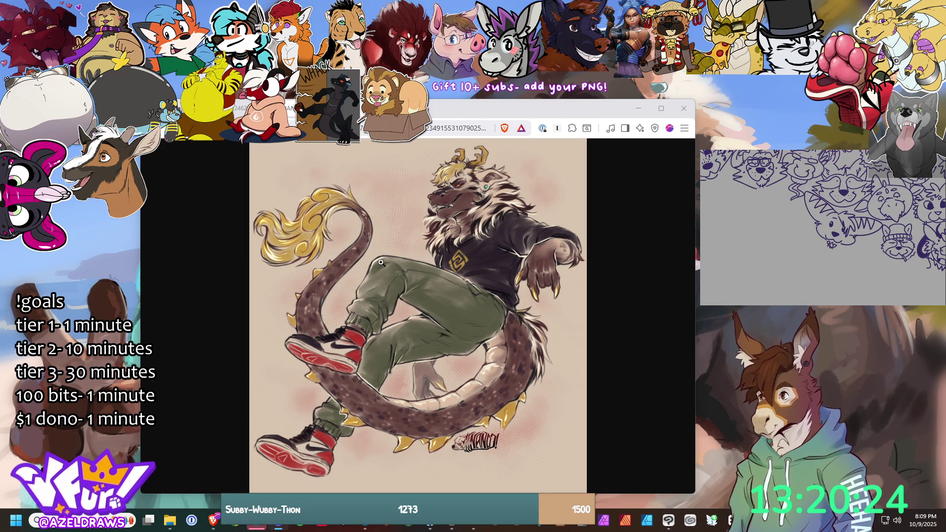
key(Right)
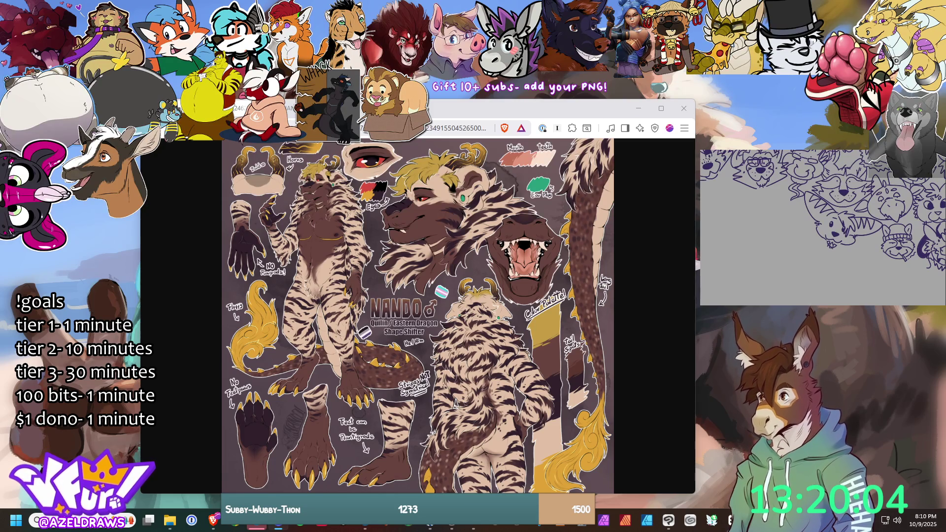
key(ctrl+w)
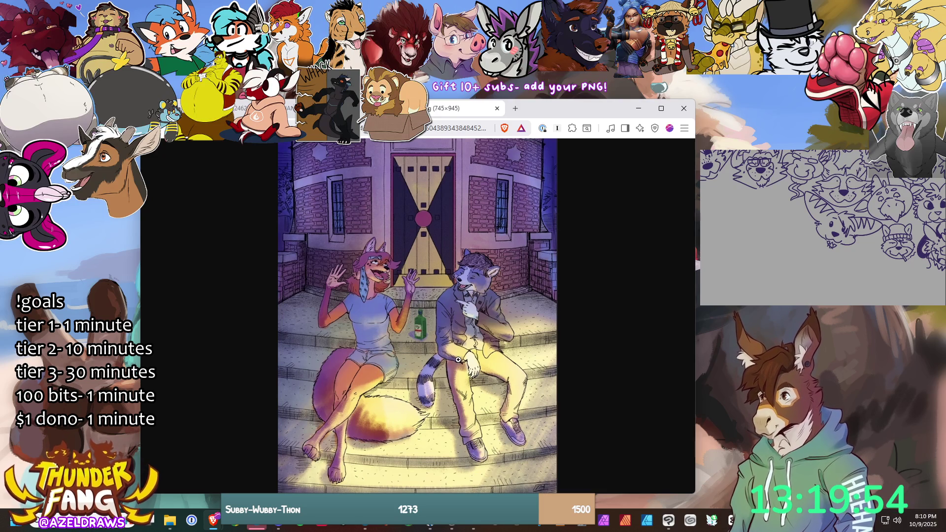
Step: View the fox-and-raccoon artwork at 100% and scroll down, then restore Discord
click(499, 323)
scroll(536, 279, down, 2)
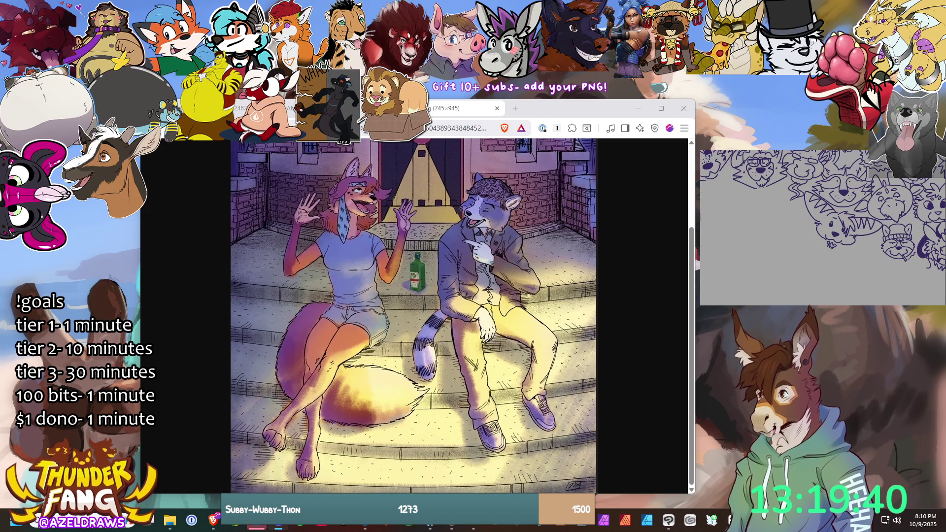
click(256, 521)
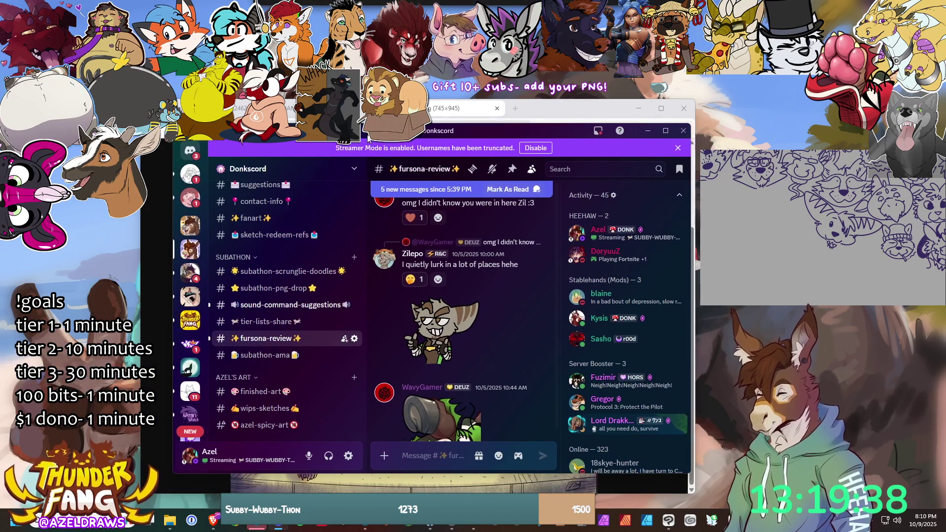
Step: Move the Discord window, scroll up through older #fursona-review posts, then minimize it
drag(368, 139, 347, 128)
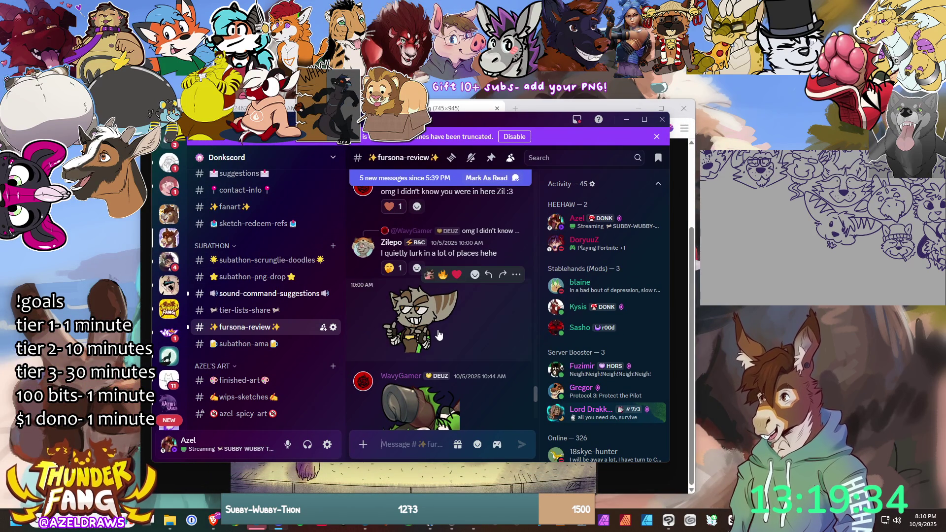
scroll(439, 335, up, 15)
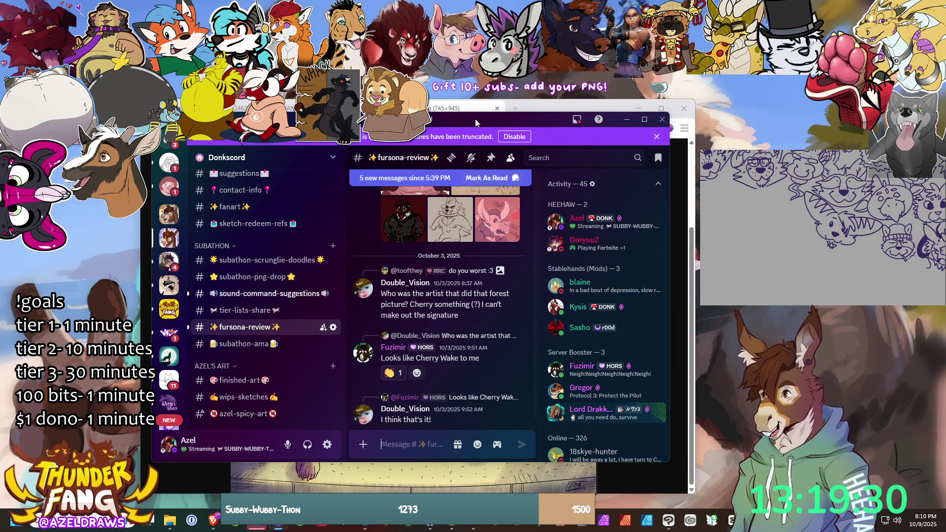
click(626, 119)
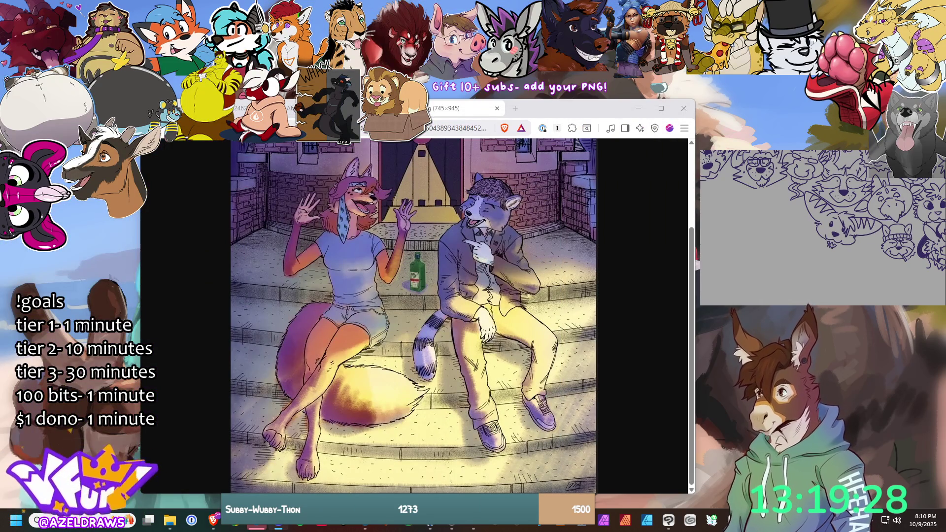
Step: Close the fox-and-raccoon tab and switch back to the Nando reference sheet
middle_click(436, 114)
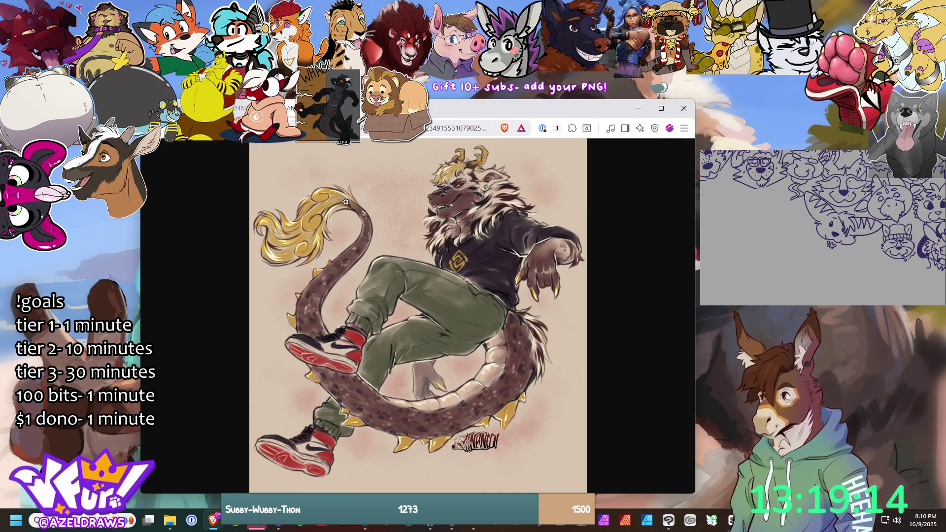
key(ctrl+Tab)
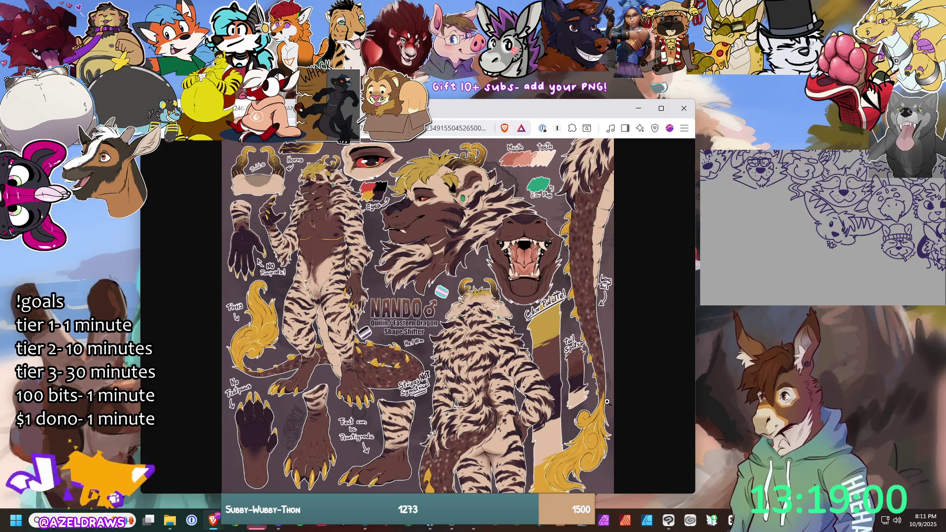
click(438, 168)
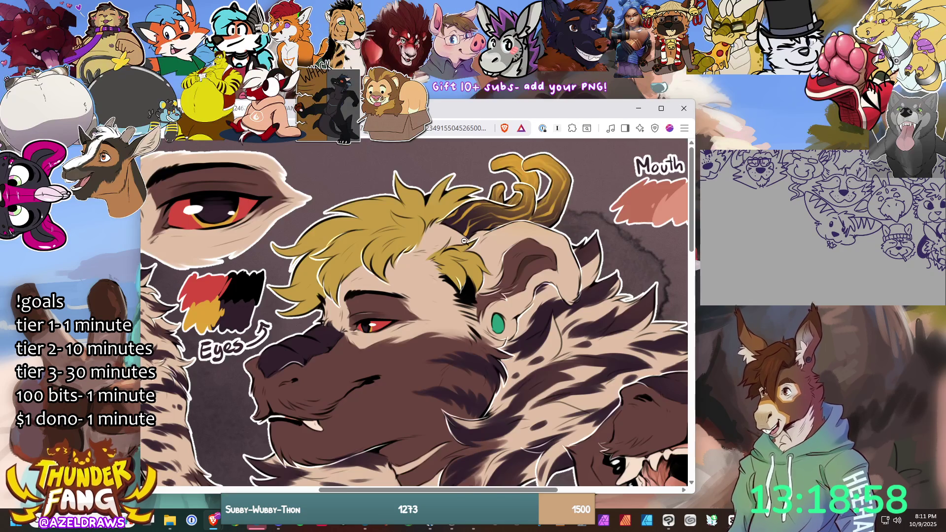
click(458, 271)
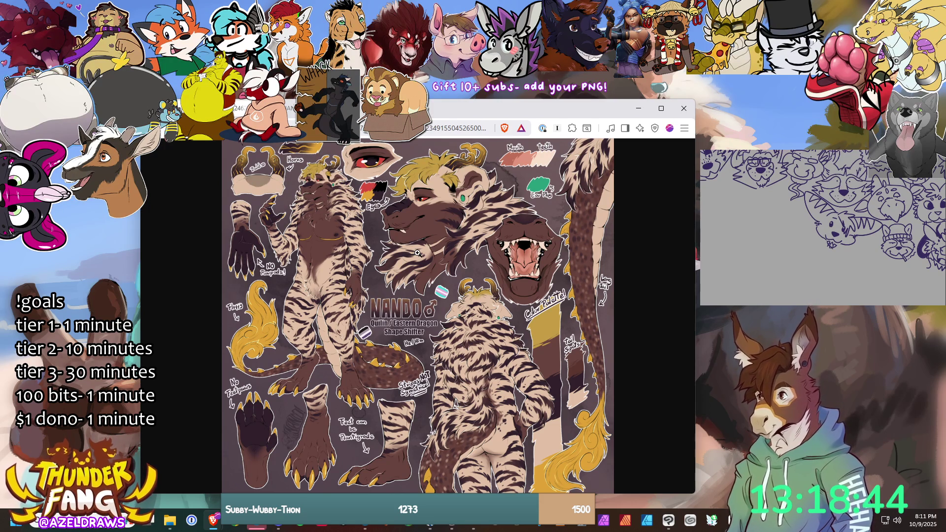
click(426, 287)
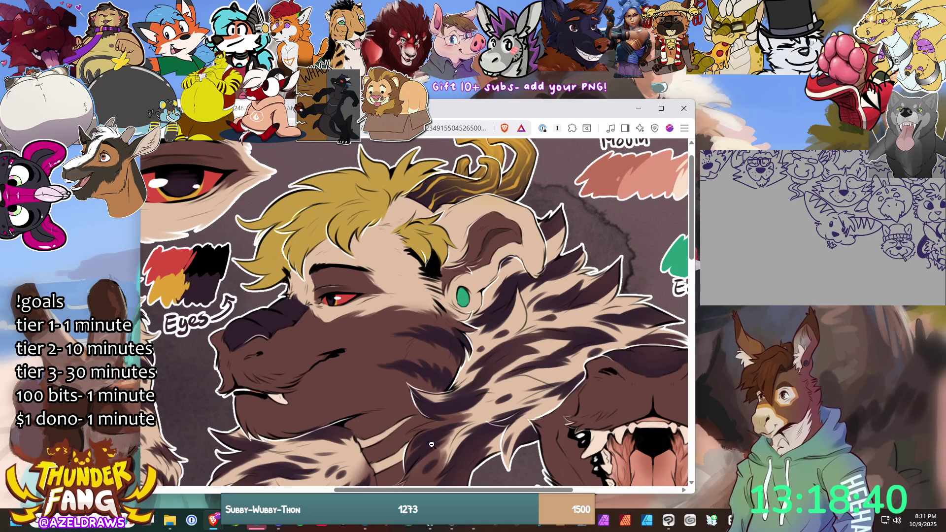
scroll(342, 481, left, 5)
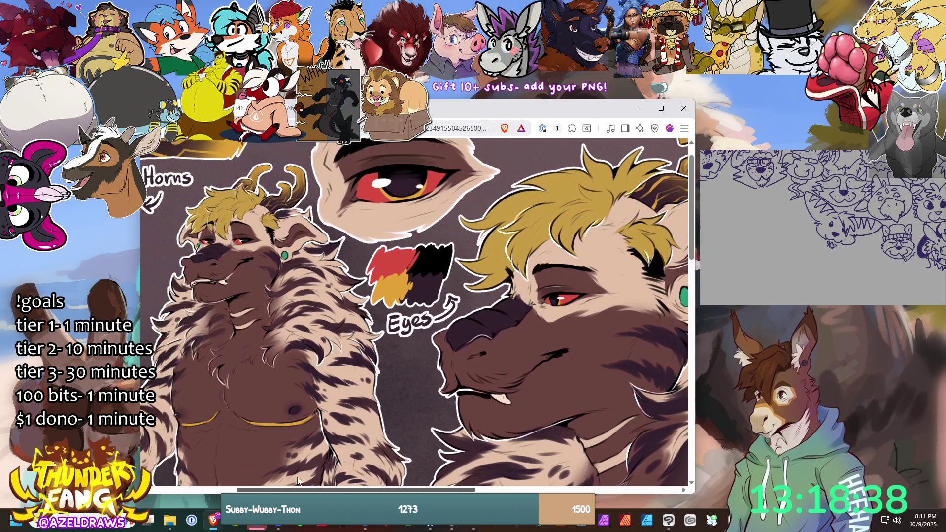
scroll(283, 475, left, 5)
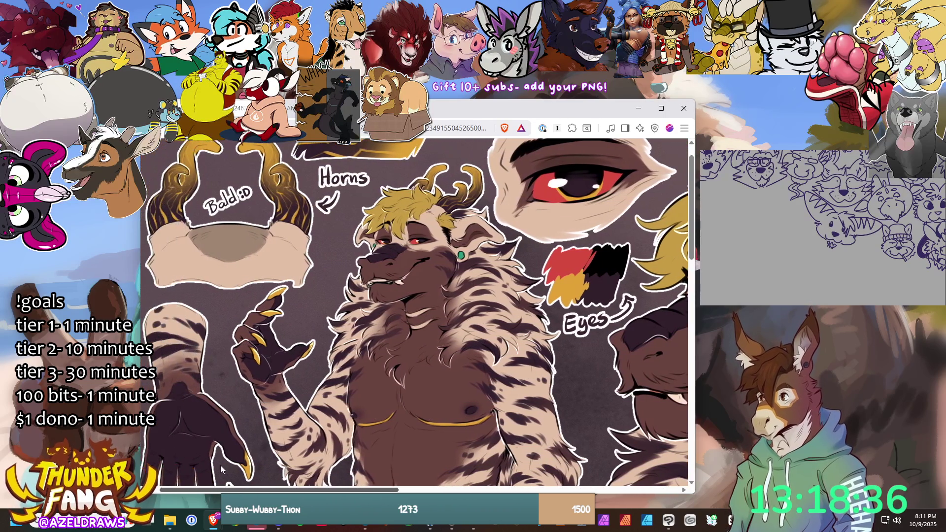
scroll(212, 467, left, 1)
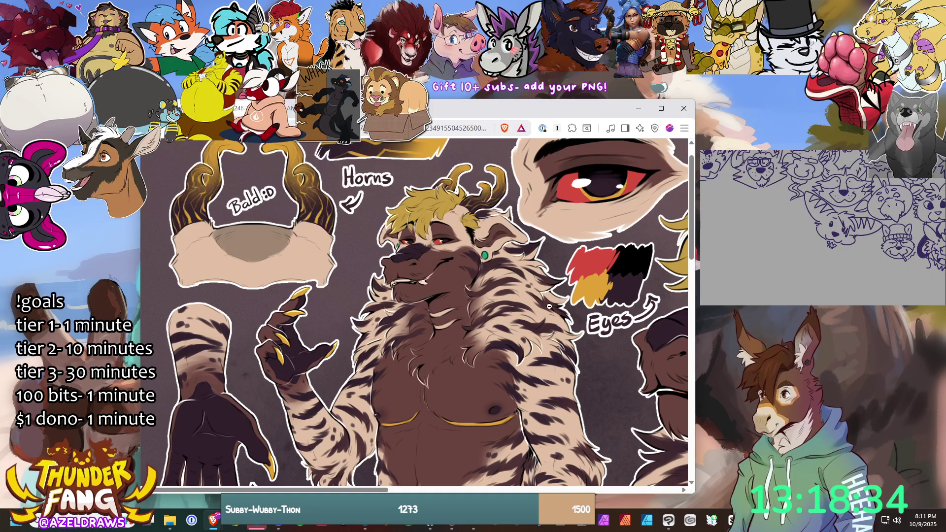
scroll(550, 307, down, 2)
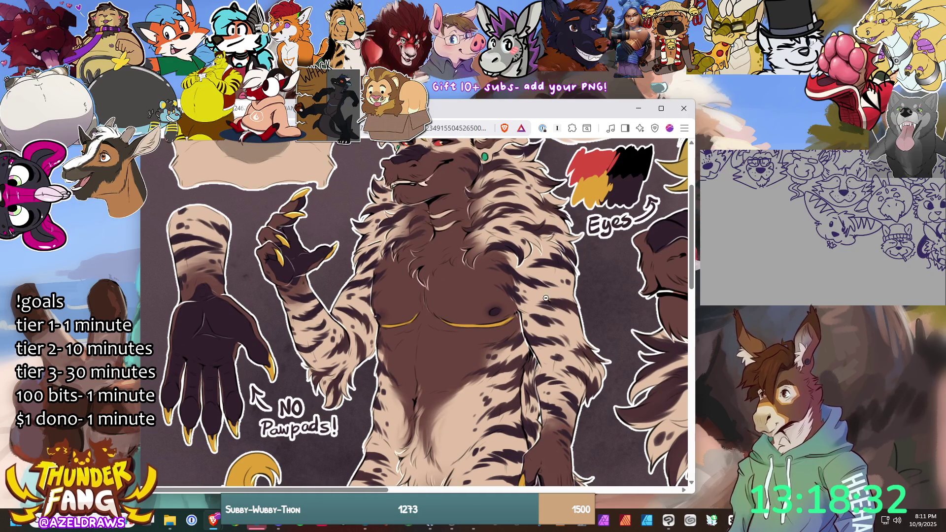
scroll(538, 316, down, 3)
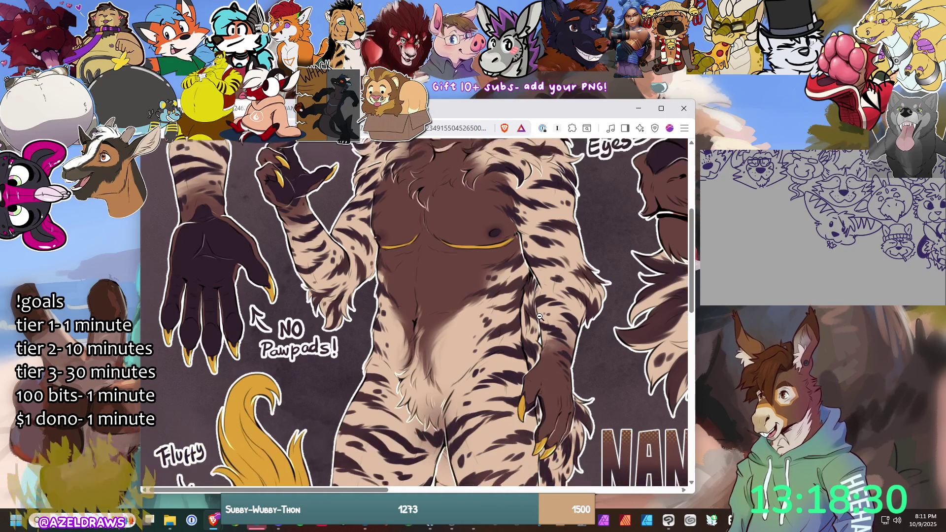
scroll(568, 305, down, 1)
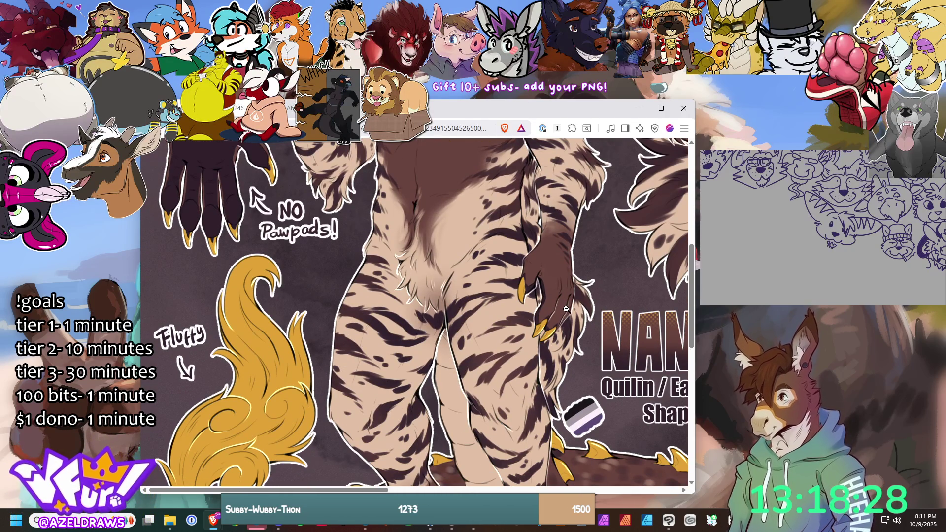
scroll(611, 313, down, 5)
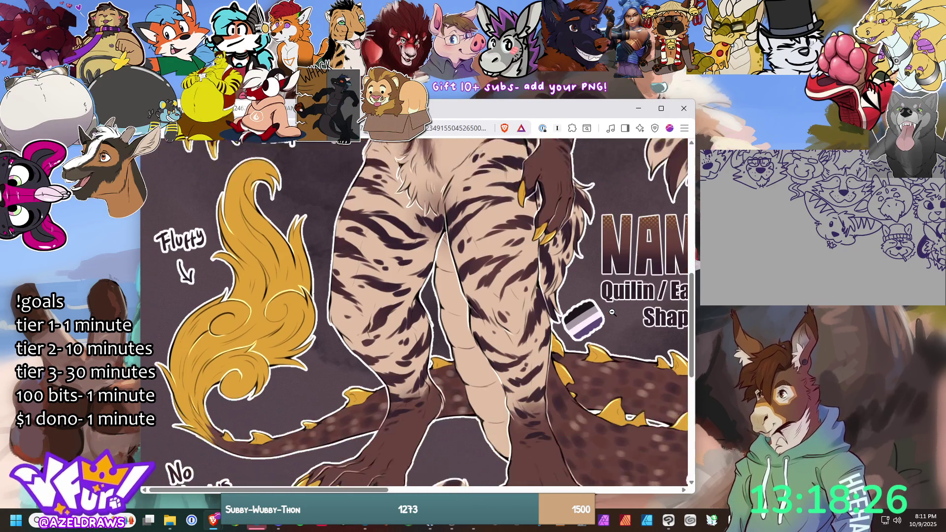
scroll(612, 312, down, 3)
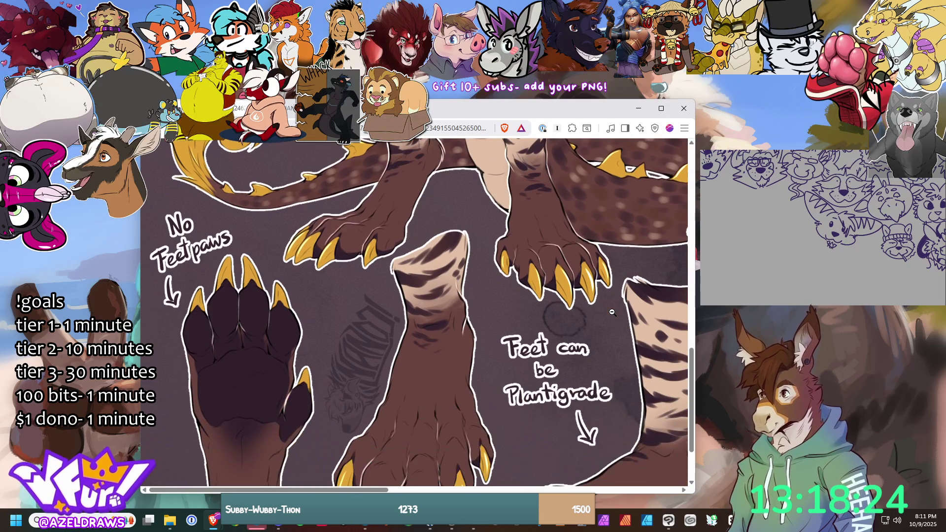
drag(384, 491, 596, 491)
scroll(622, 404, up, 5)
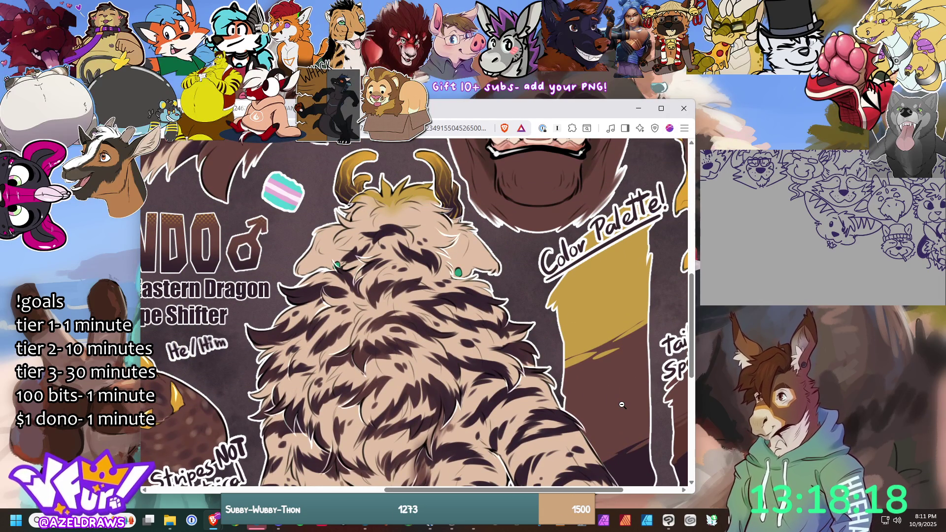
scroll(623, 405, up, 5)
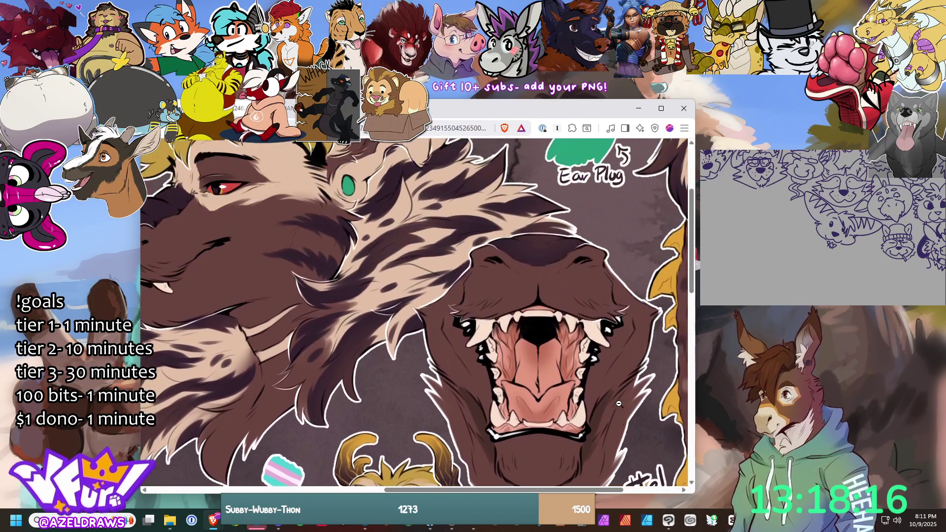
scroll(620, 404, up, 3)
drag(423, 490, 378, 489)
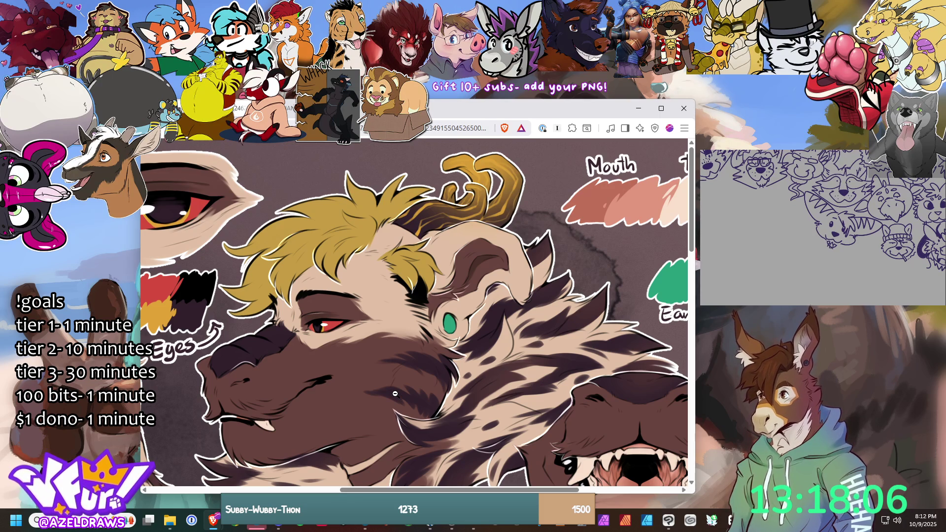
scroll(353, 449, right, 5)
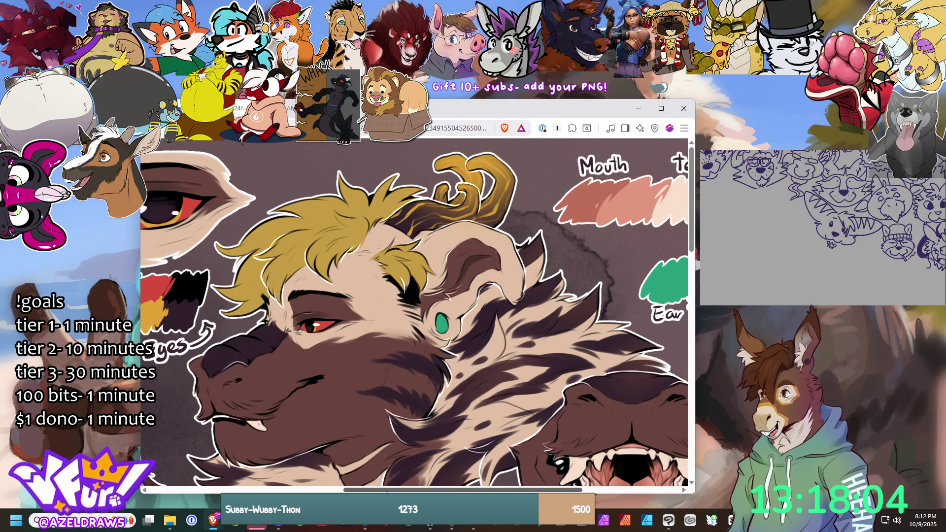
scroll(553, 390, down, 5)
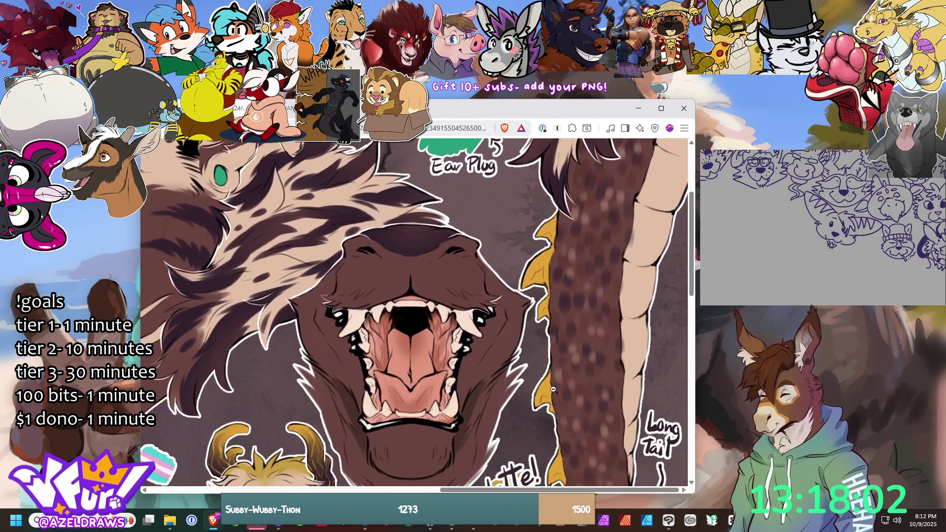
scroll(553, 389, down, 9)
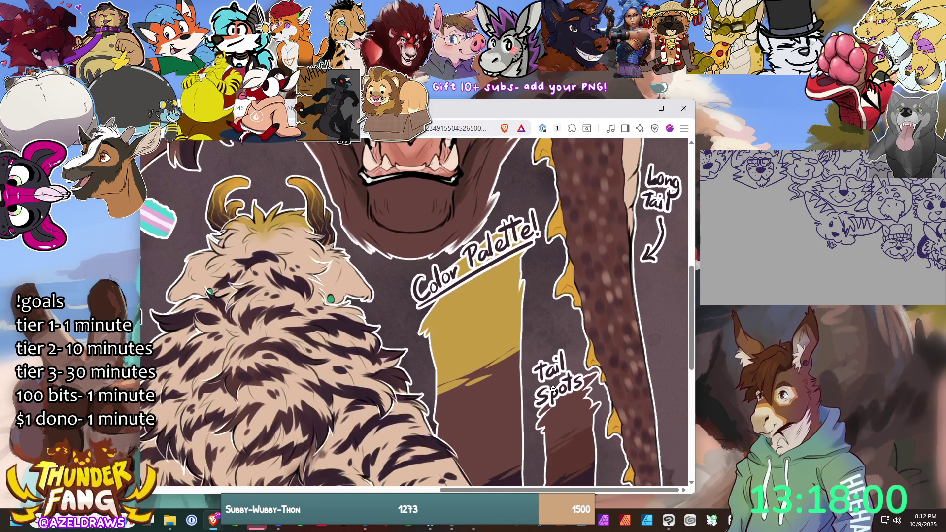
scroll(553, 389, down, 4)
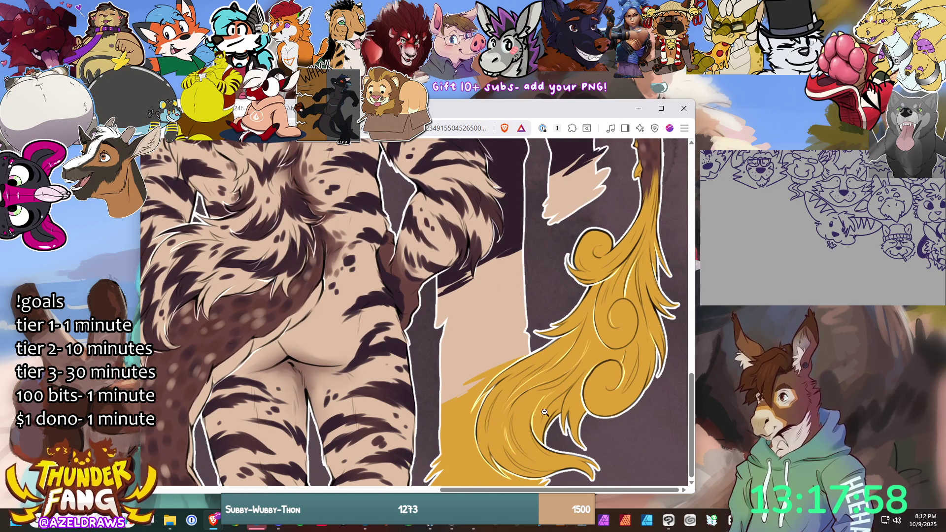
scroll(434, 367, up, 3)
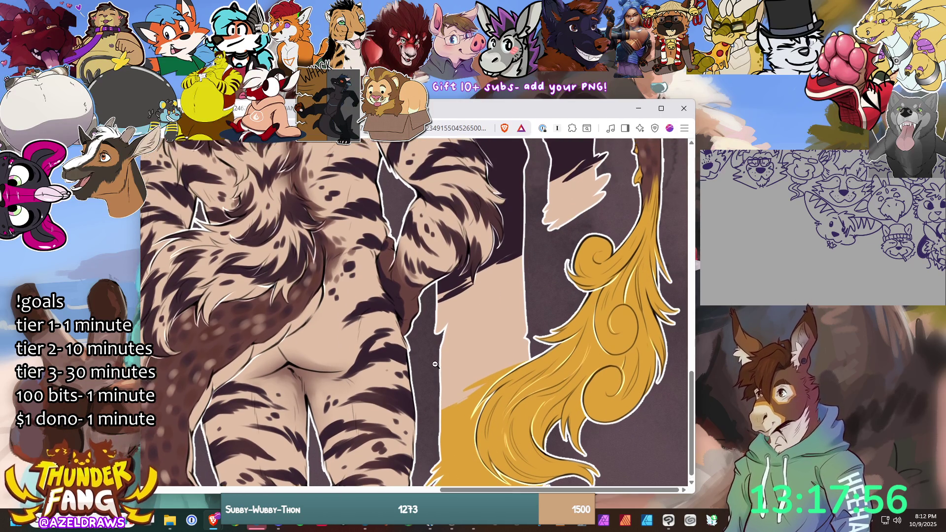
scroll(469, 376, up, 1)
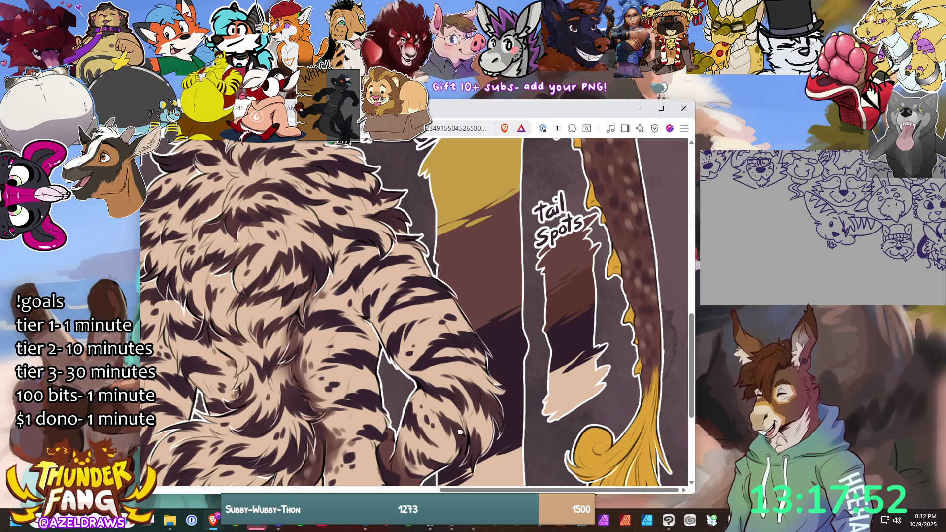
scroll(481, 399, down, 3)
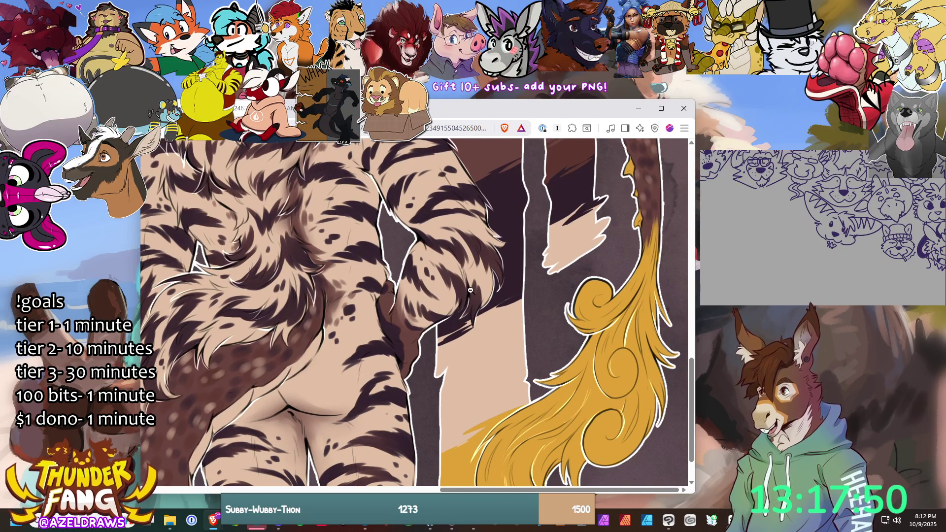
mouse_move(495, 491)
mouse_down()
mouse_move(443, 473)
mouse_move(429, 444)
mouse_move(362, 386)
mouse_up()
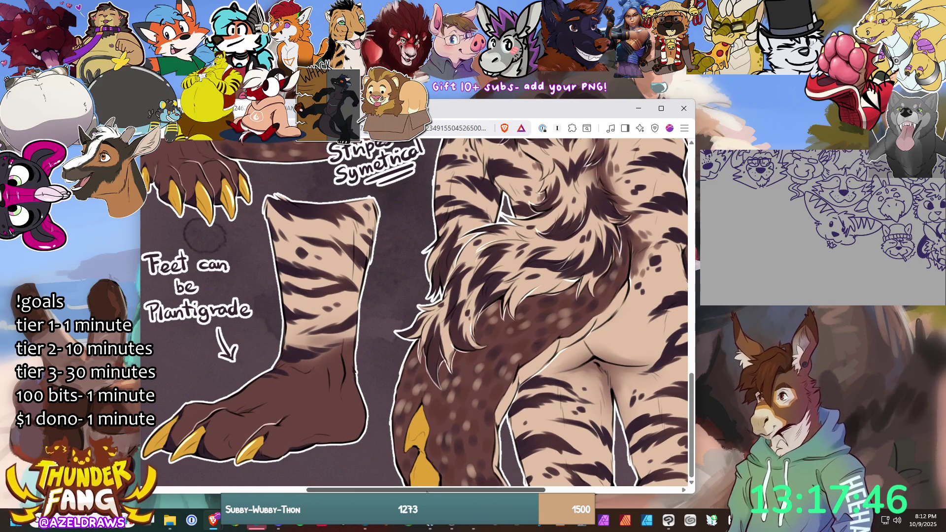
scroll(332, 476, left, 4)
scroll(332, 476, left, 3)
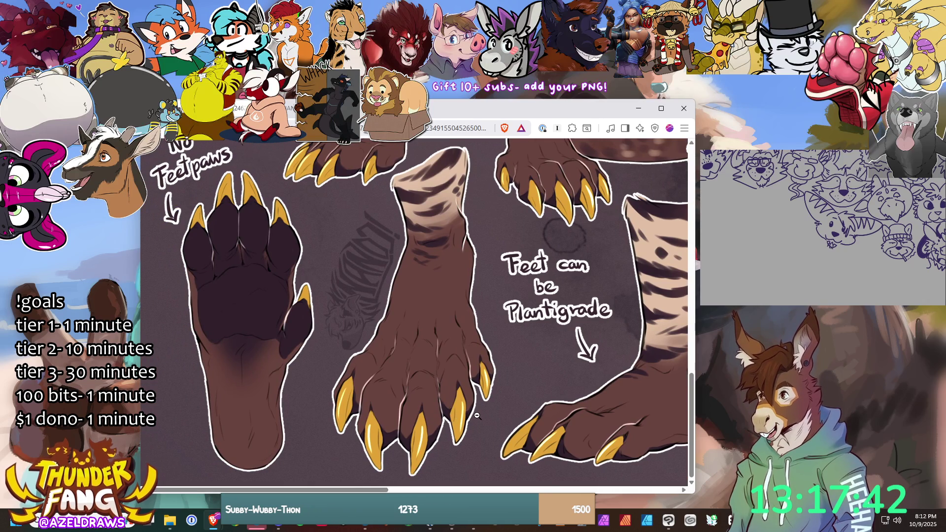
scroll(479, 414, up, 3)
scroll(478, 414, up, 2)
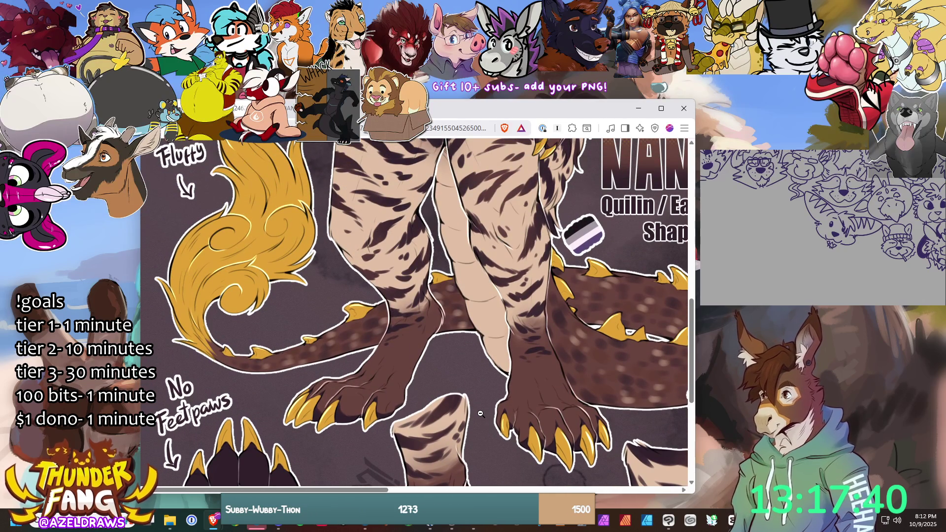
scroll(483, 413, up, 3)
scroll(483, 413, up, 2)
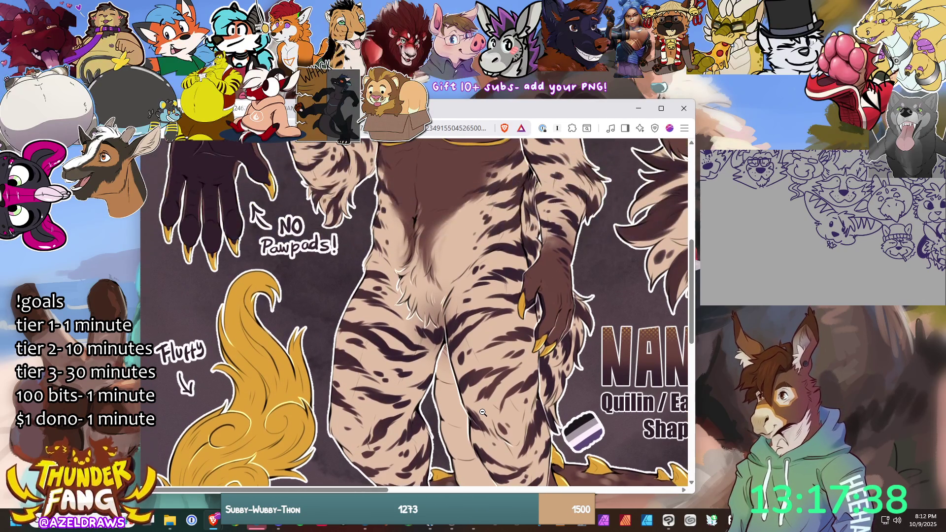
scroll(483, 414, up, 1)
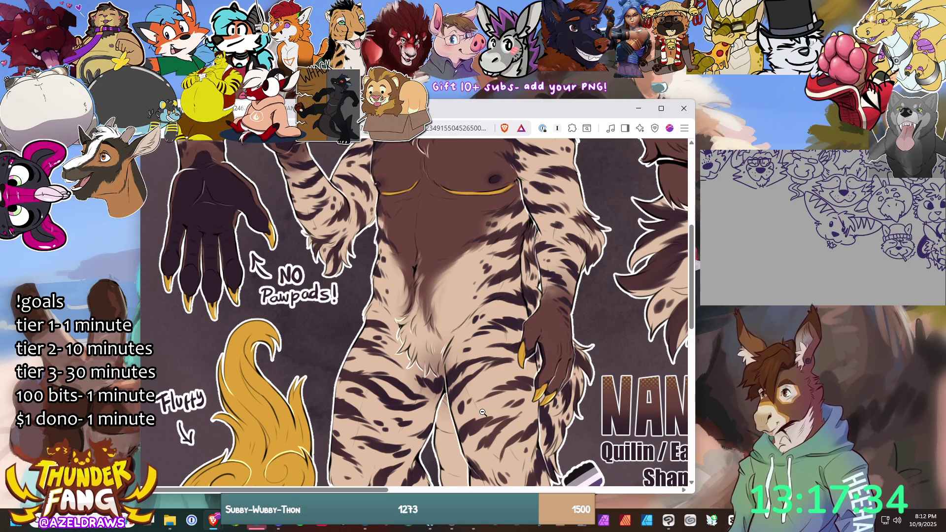
scroll(483, 413, up, 4)
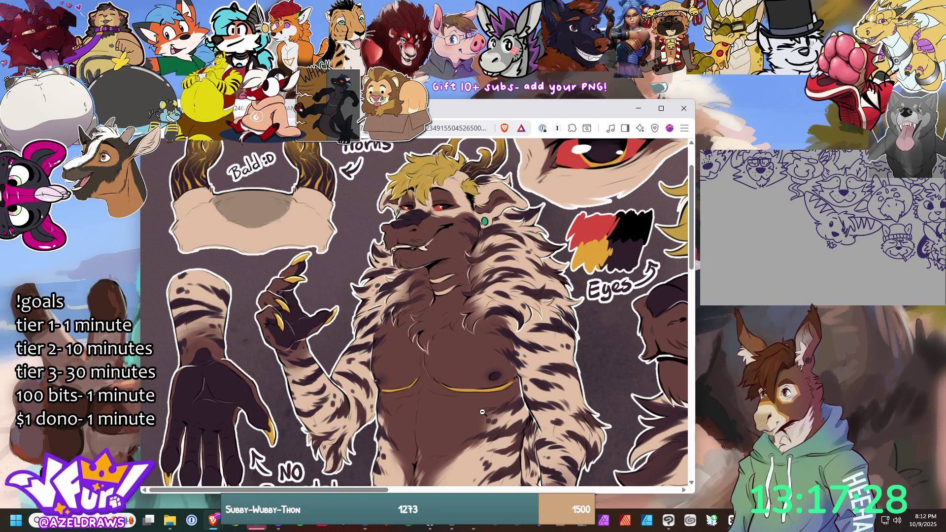
scroll(483, 412, up, 1)
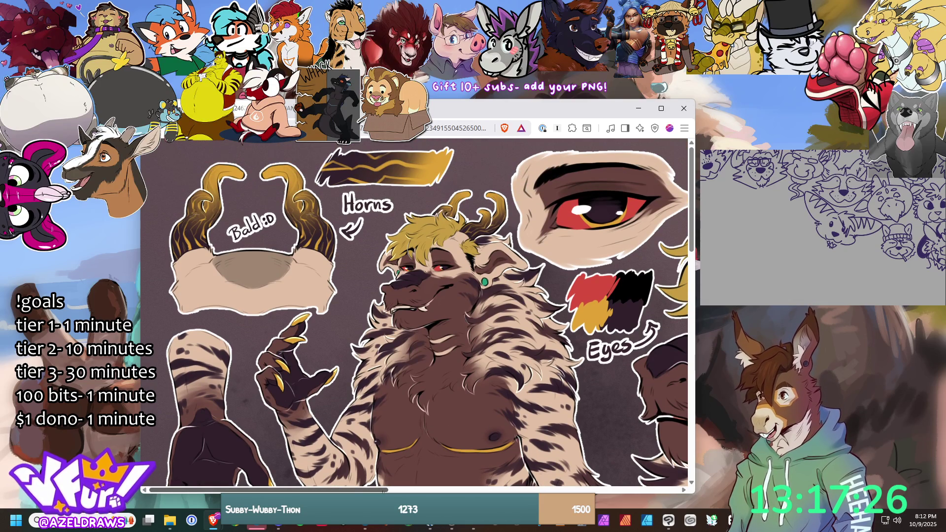
mouse_move(349, 492)
mouse_down()
mouse_move(577, 492)
mouse_move(414, 492)
mouse_up()
Step: Zoom the NANDO reference sheet out to fit the window, then Alt+Tab away
click(390, 333)
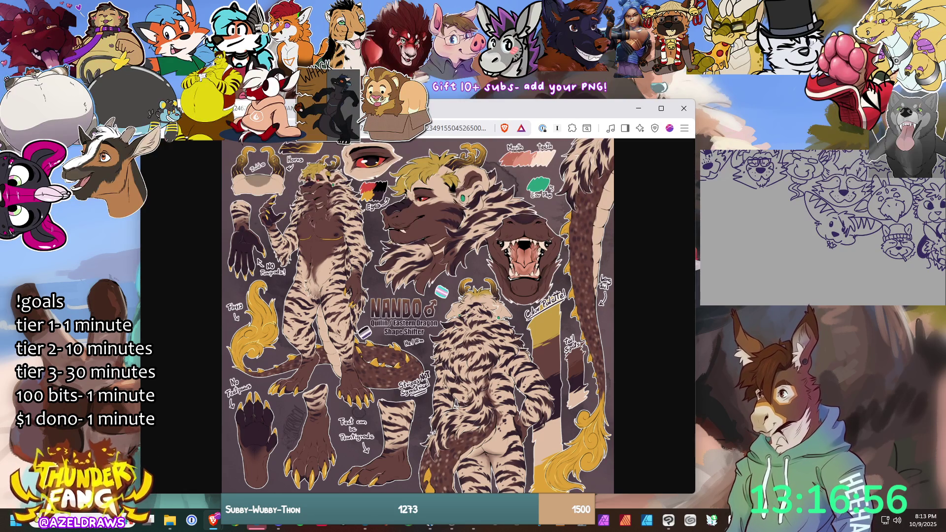
key(alt+Tab)
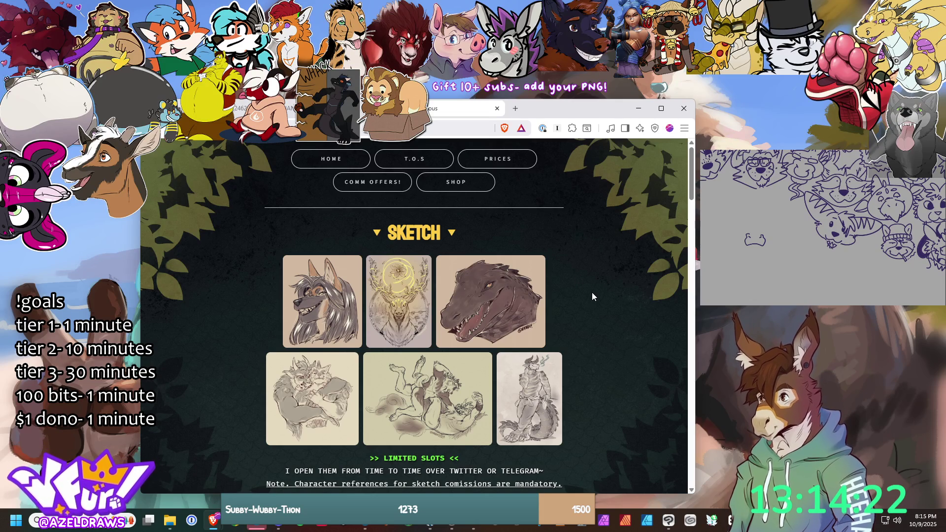
Step: Scroll to the COLORED gallery priced Bust/Icon $65, Half body $75, Full body $85
scroll(593, 293, down, 4)
scroll(593, 295, down, 4)
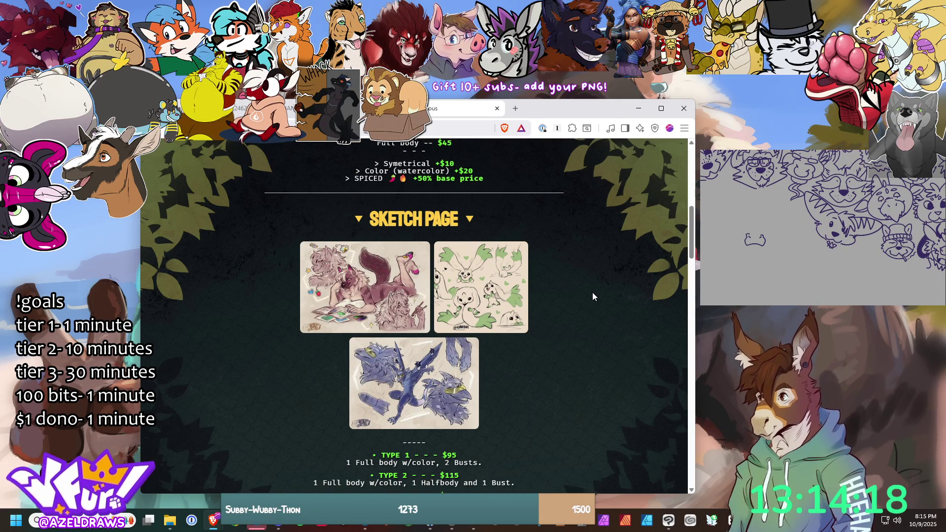
scroll(593, 296, down, 2)
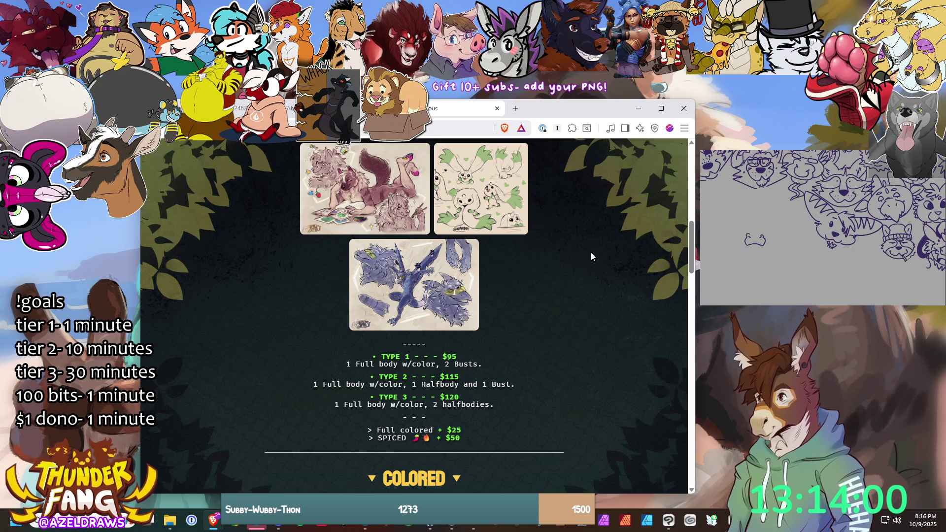
scroll(531, 267, down, 5)
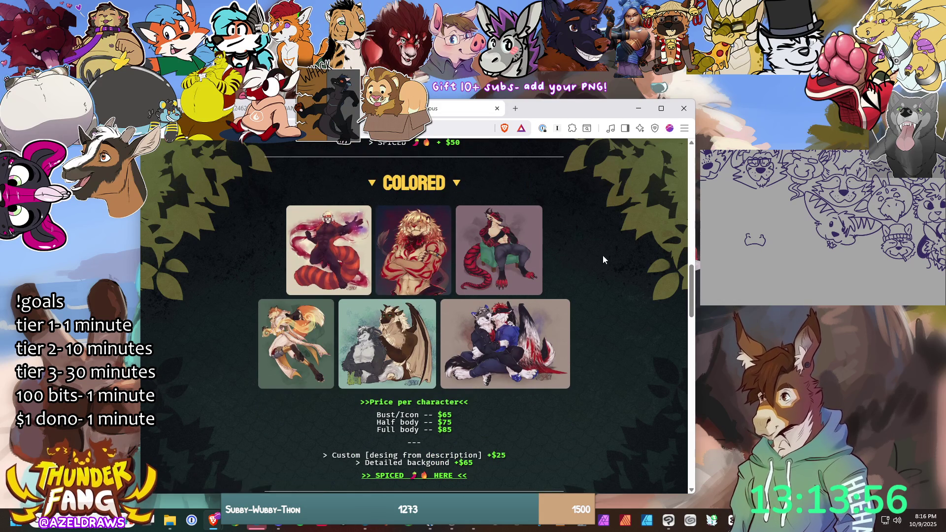
Step: Enlarge and close the fox, lion, red dragon and hugging-couple samples, then scroll to EXPERIMENTAL
click(318, 329)
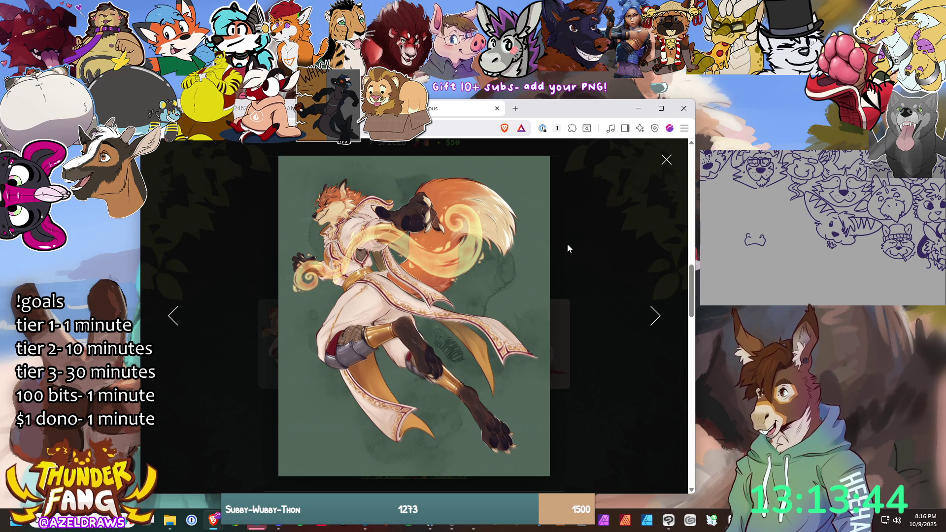
click(666, 163)
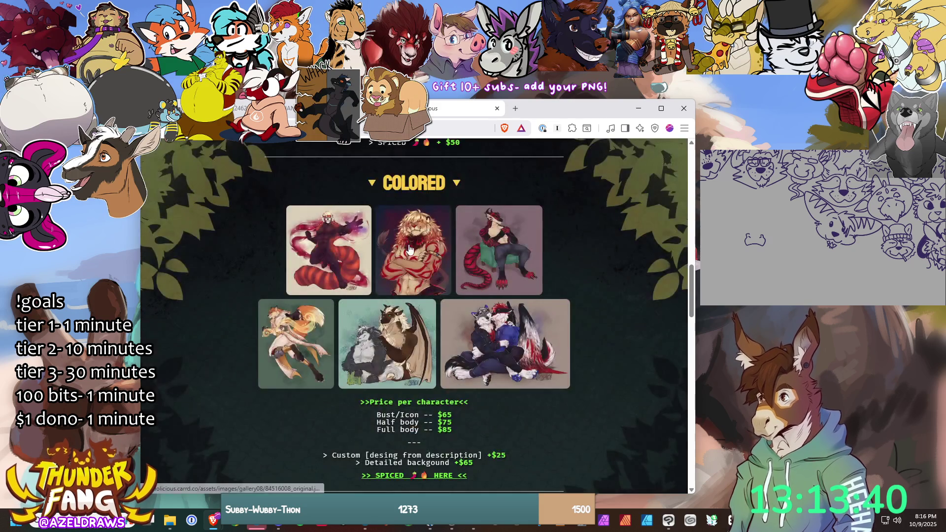
click(398, 243)
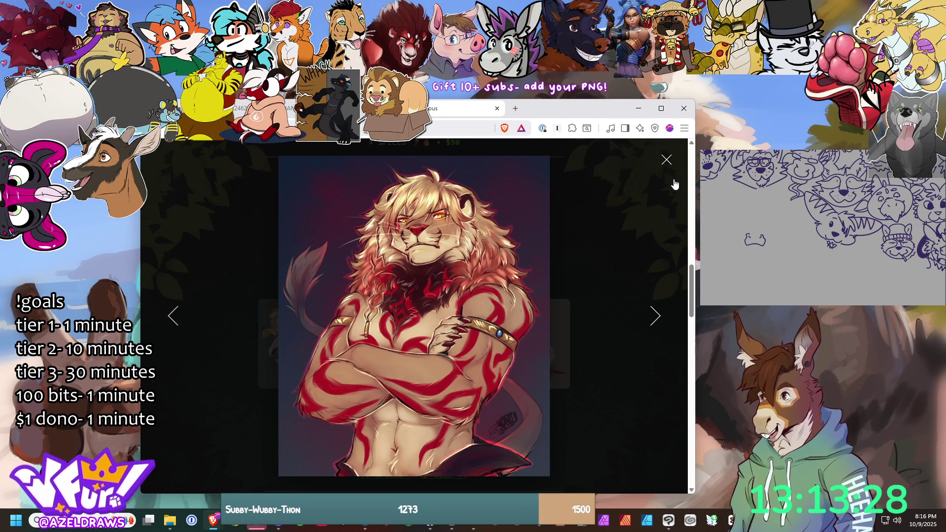
click(666, 161)
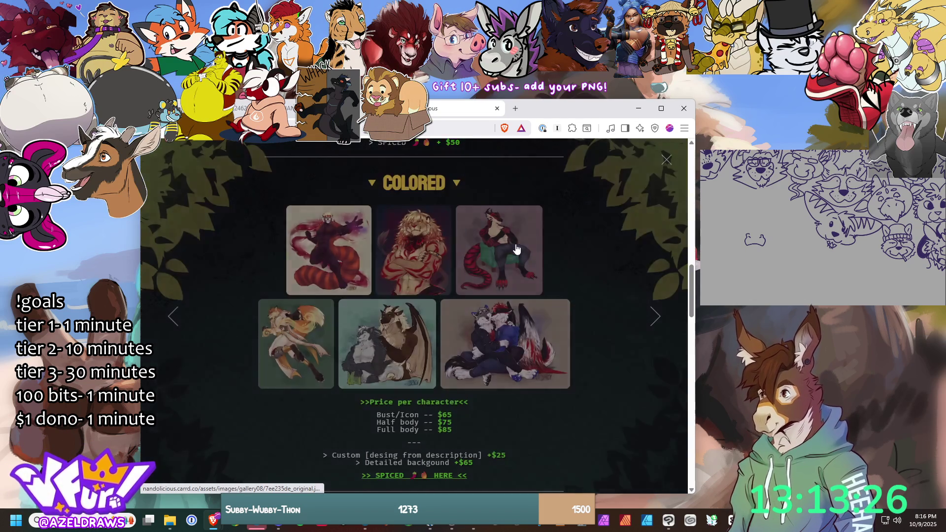
click(516, 250)
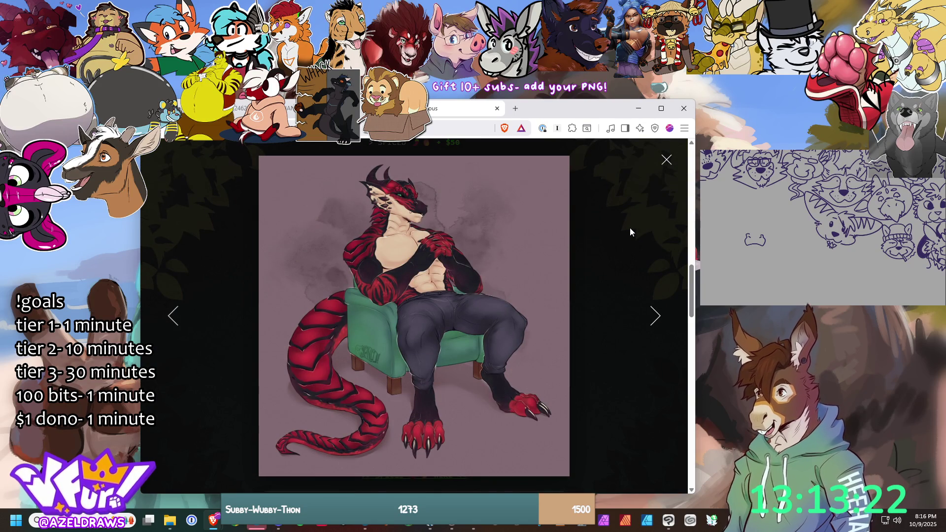
click(666, 160)
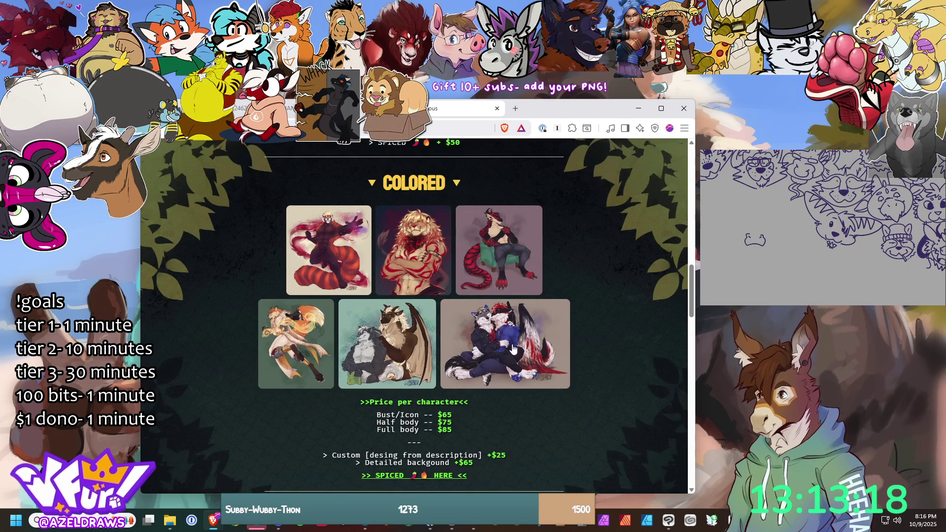
click(512, 345)
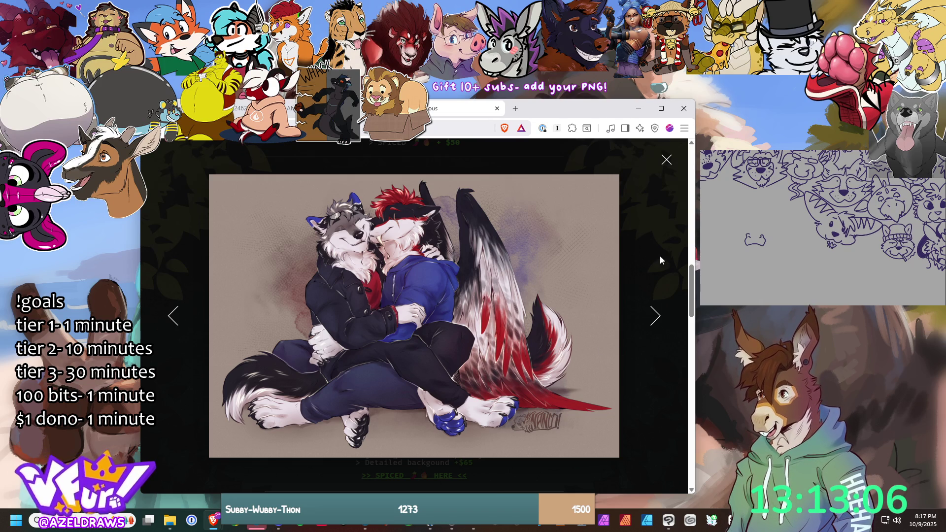
click(667, 160)
scroll(555, 309, down, 4)
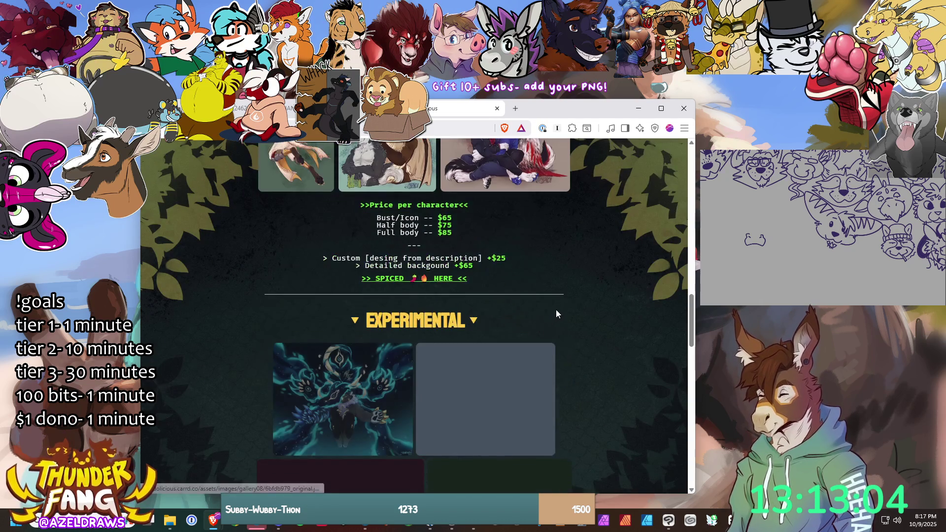
Step: Enlarge the AIKO reference sheet, advance to the ZEL king cobra, then switch to BEACN
scroll(558, 309, down, 3)
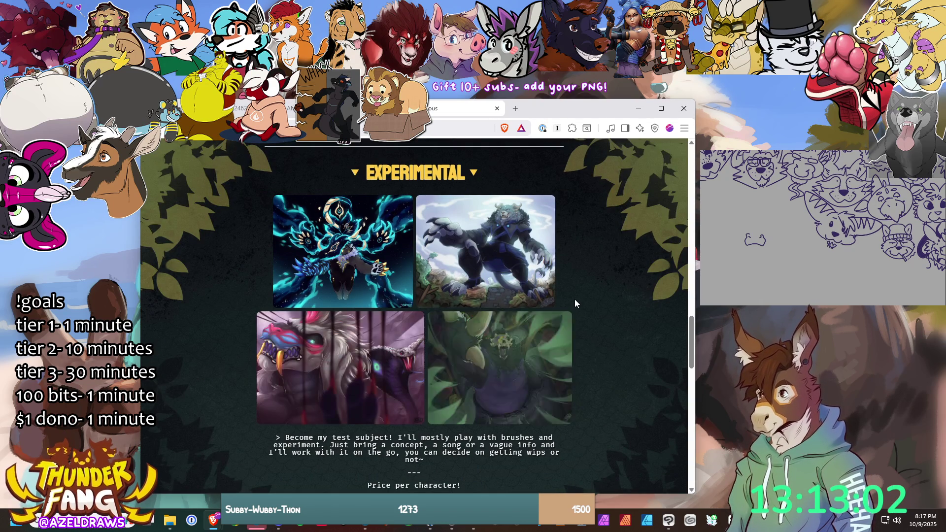
scroll(576, 299, down, 7)
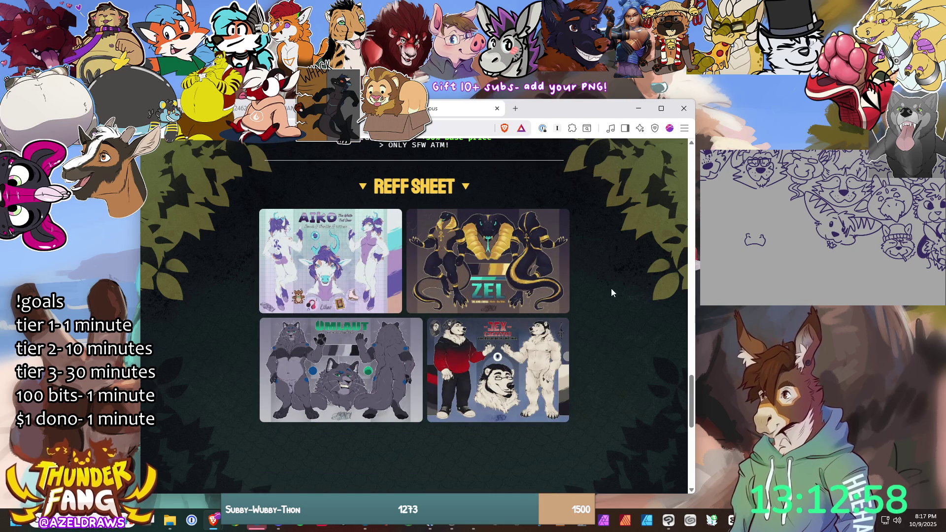
click(522, 279)
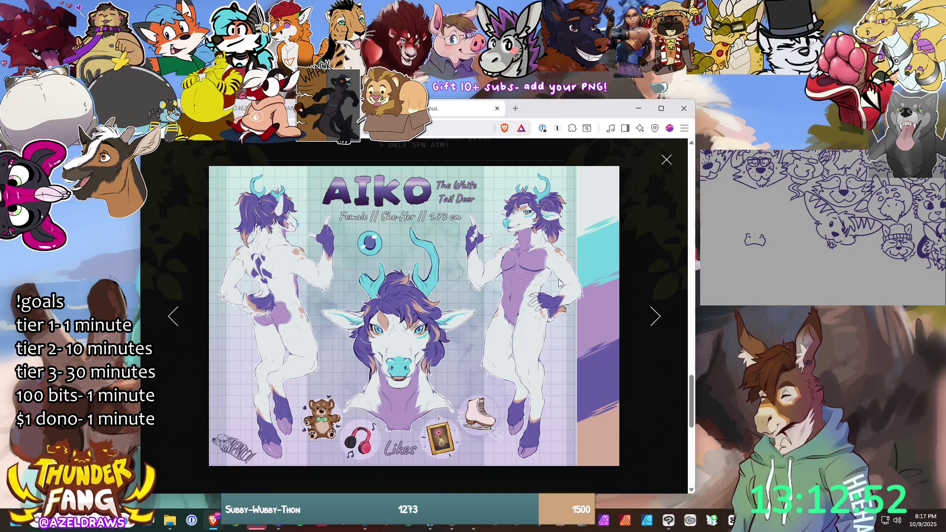
click(654, 317)
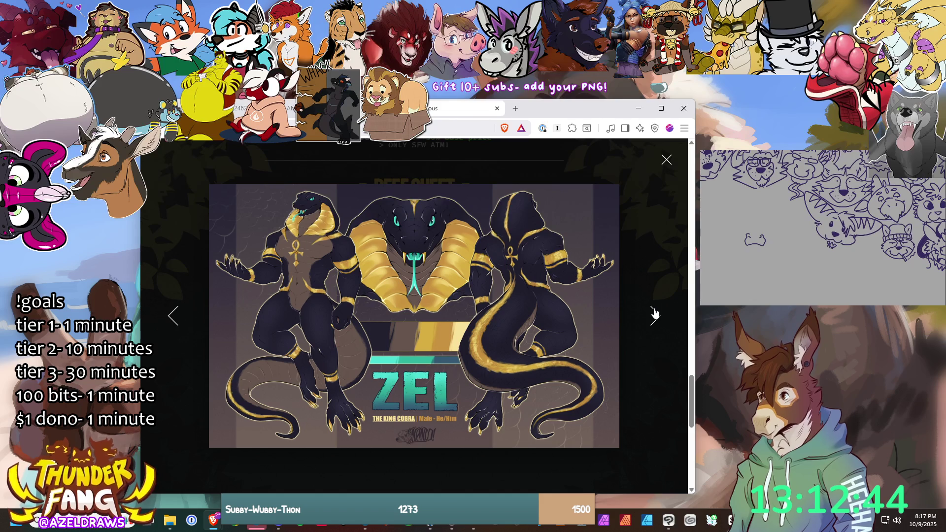
key(alt+Tab)
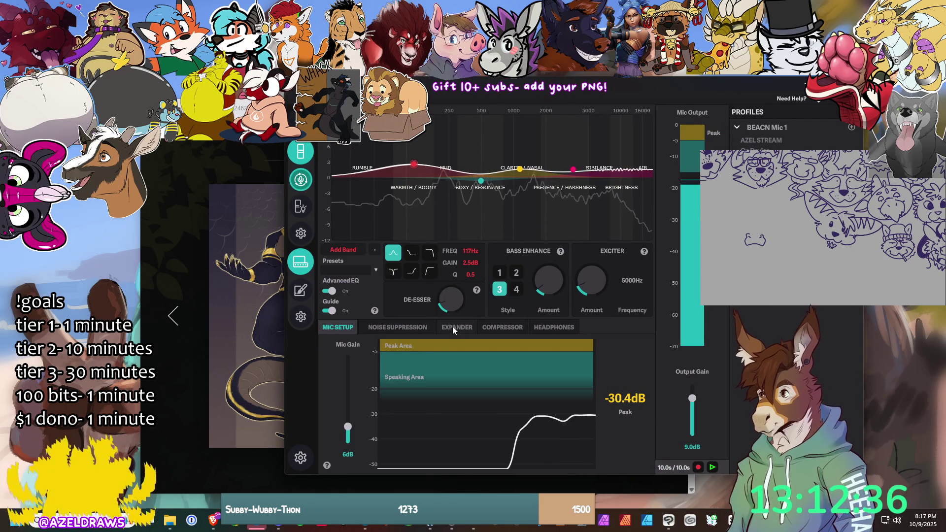
Step: Review the mic's expander threshold and ratio in BEACN App, then minimize the mixer window
click(453, 326)
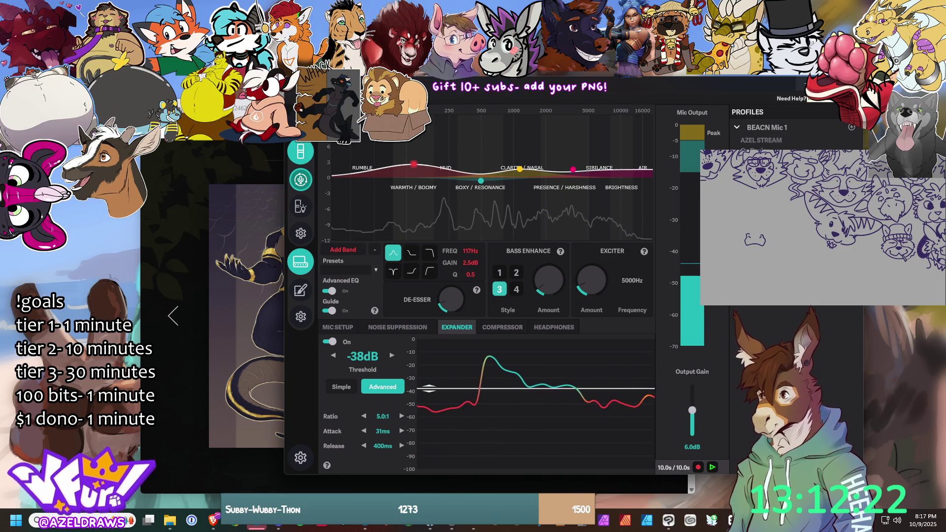
click(833, 84)
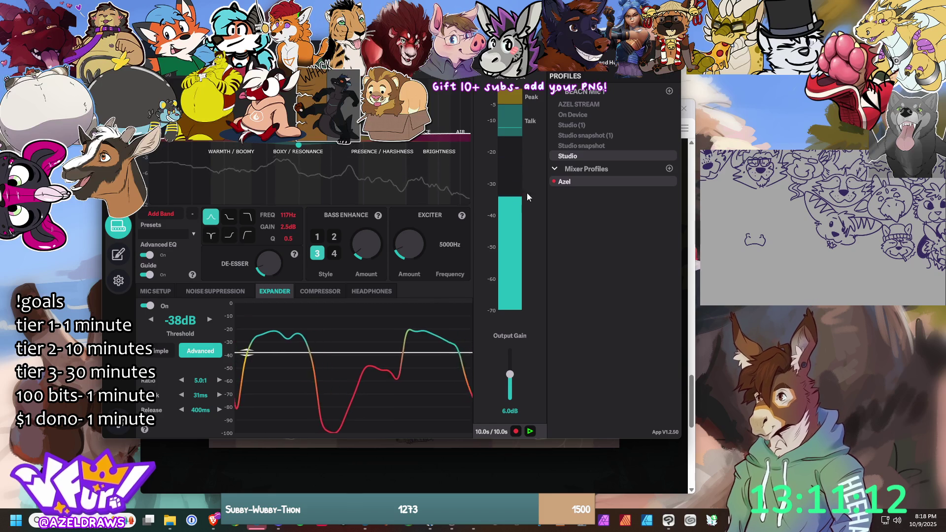
click(642, 78)
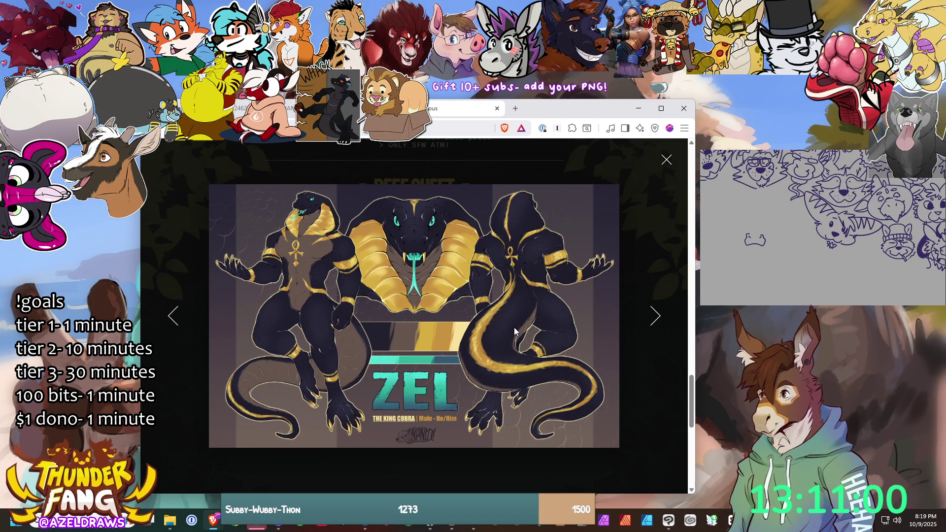
Step: Advance to the Ümlaut cat and Jex polar bear ref sheets, then close the enlarged viewer
click(652, 318)
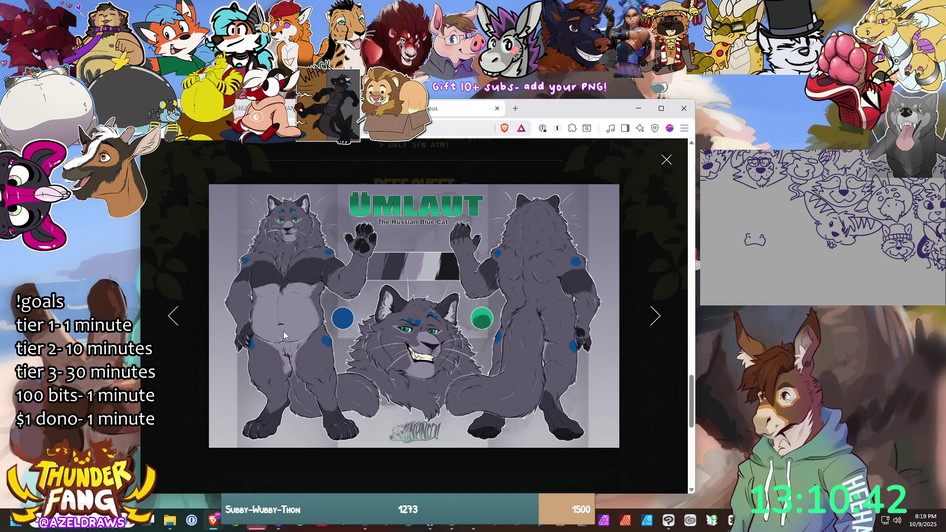
click(659, 321)
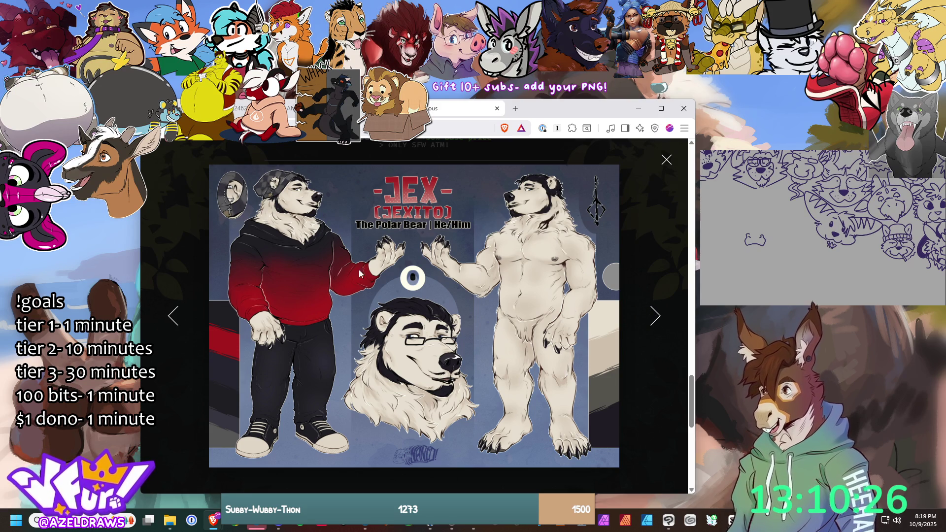
click(667, 161)
scroll(497, 301, down, 3)
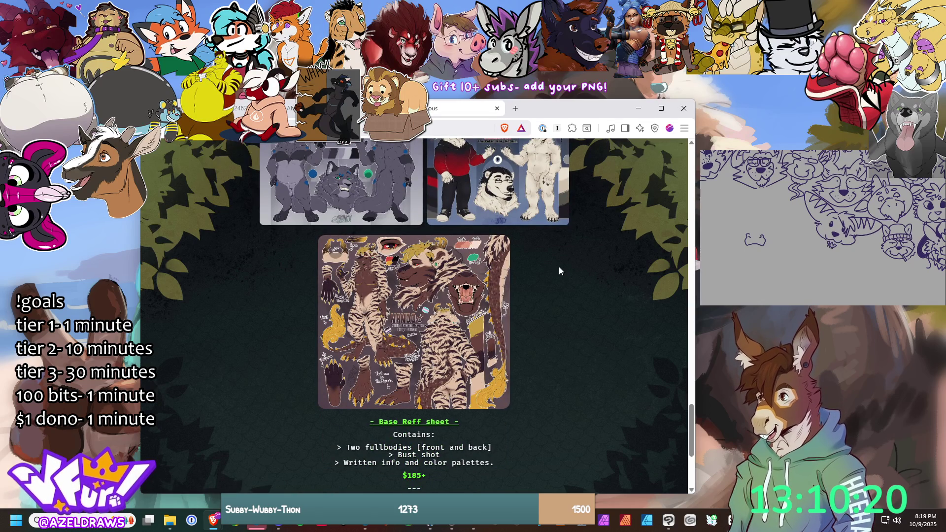
Step: Scroll up to the commission page's Sketch section and open the striped character's reference sheet
scroll(559, 269, down, 3)
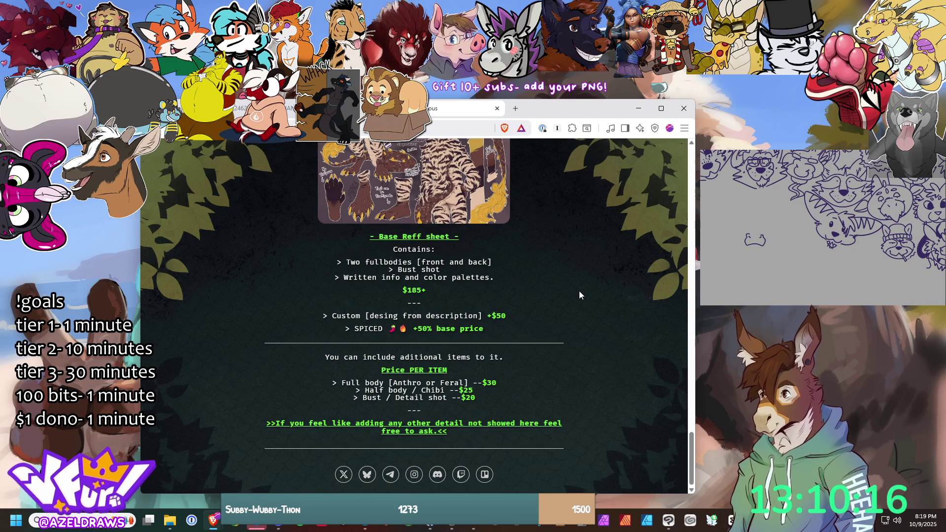
scroll(582, 291, up, 15)
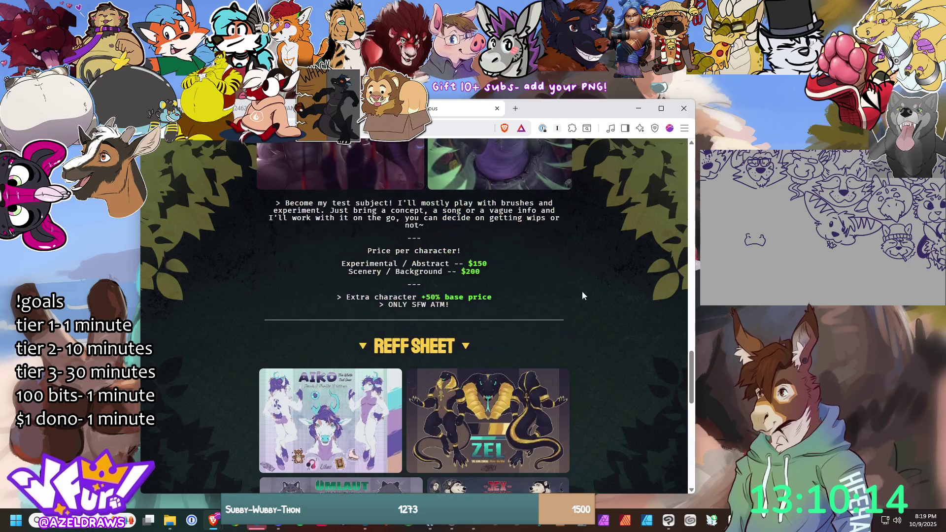
scroll(583, 294, up, 4)
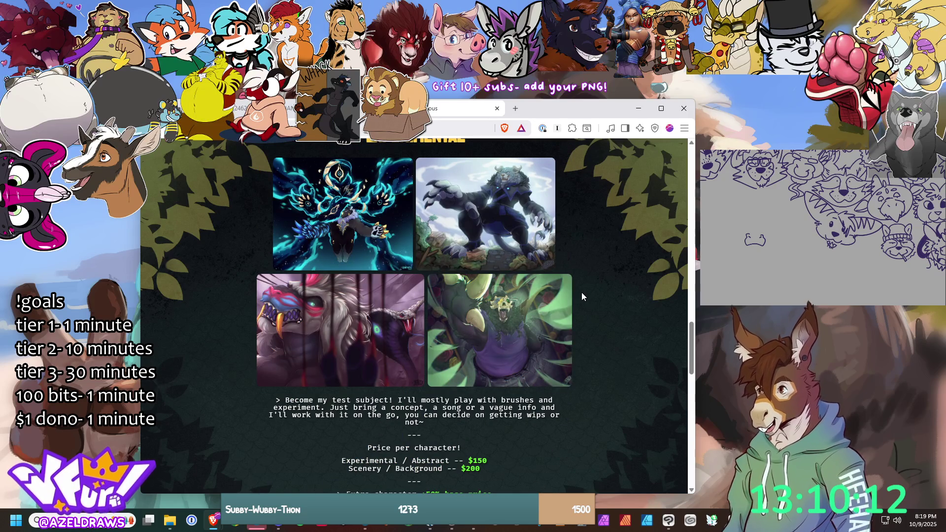
scroll(583, 296, up, 12)
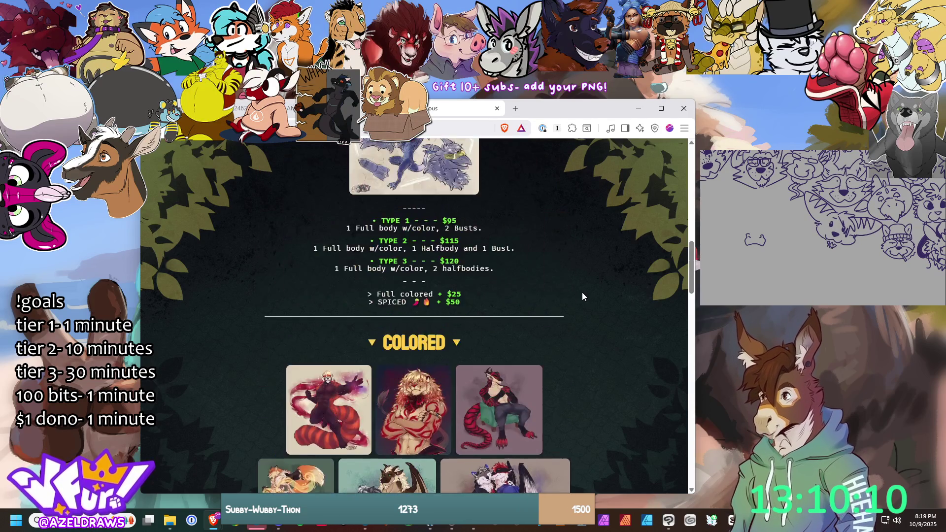
scroll(583, 296, up, 15)
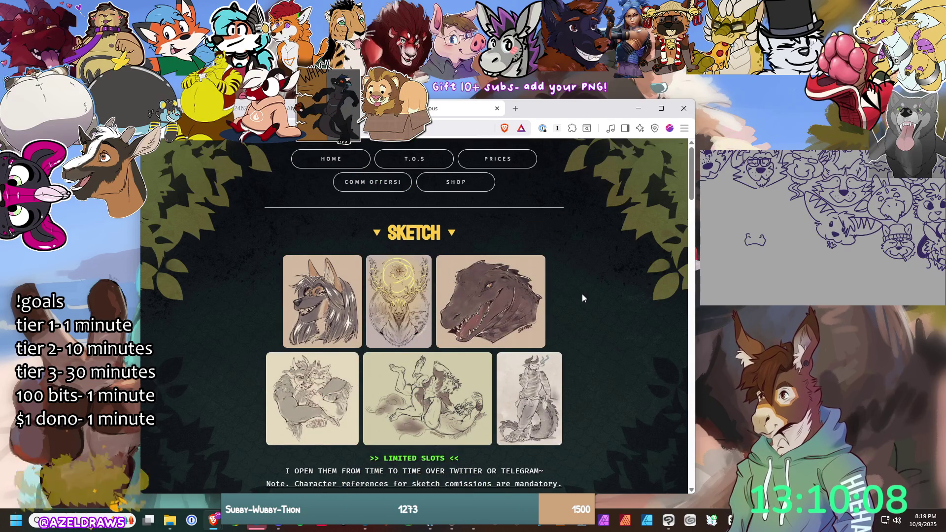
click(266, 109)
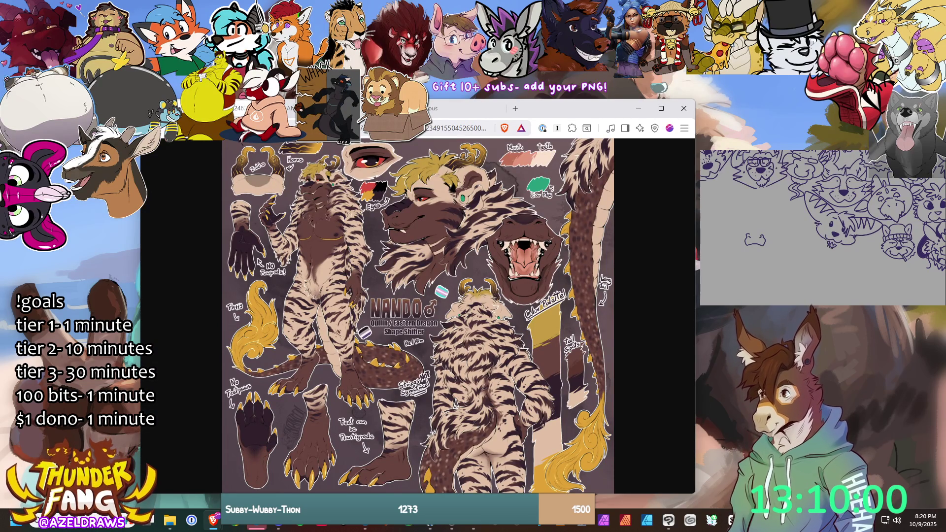
Step: On the canvas, sketch a small curved head outline, redrawing it once after an undo
key(alt+Tab)
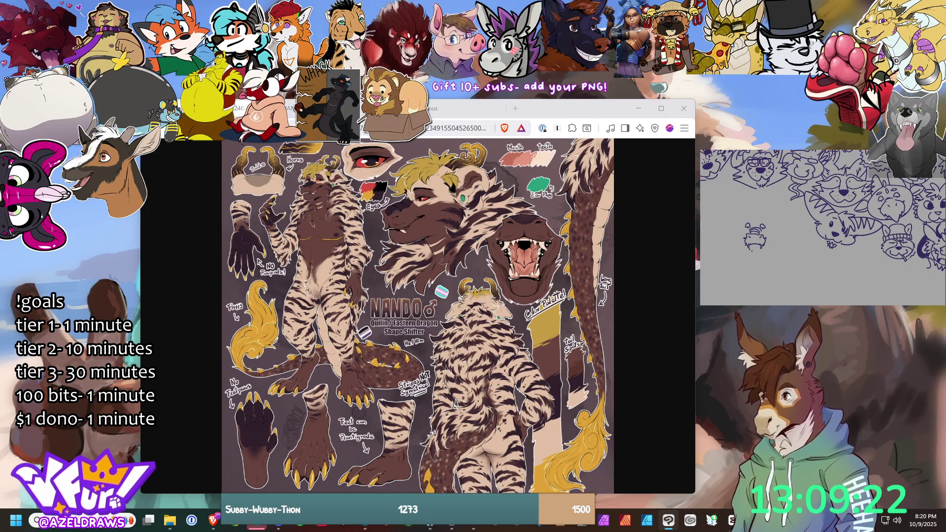
drag(724, 223, 738, 220)
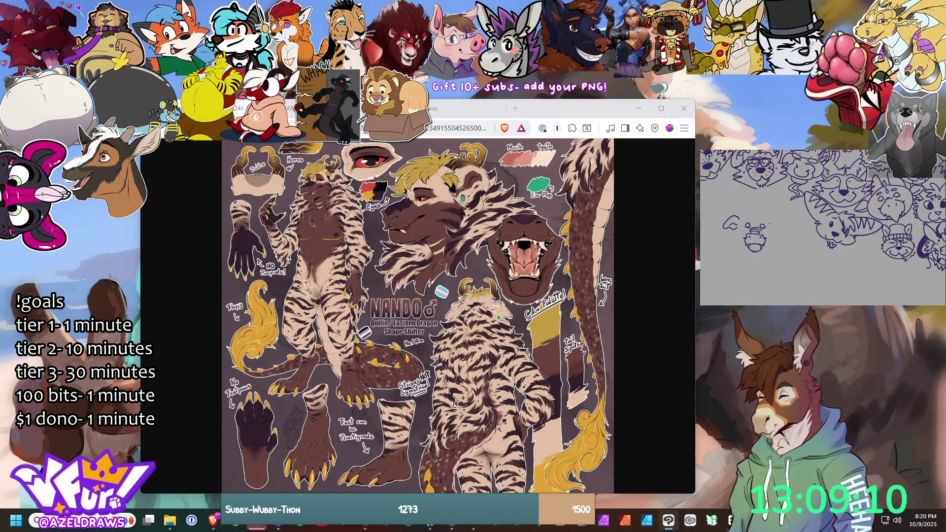
key(ctrl+z)
mouse_move(732, 220)
mouse_down()
mouse_move(727, 229)
mouse_move(735, 226)
mouse_up()
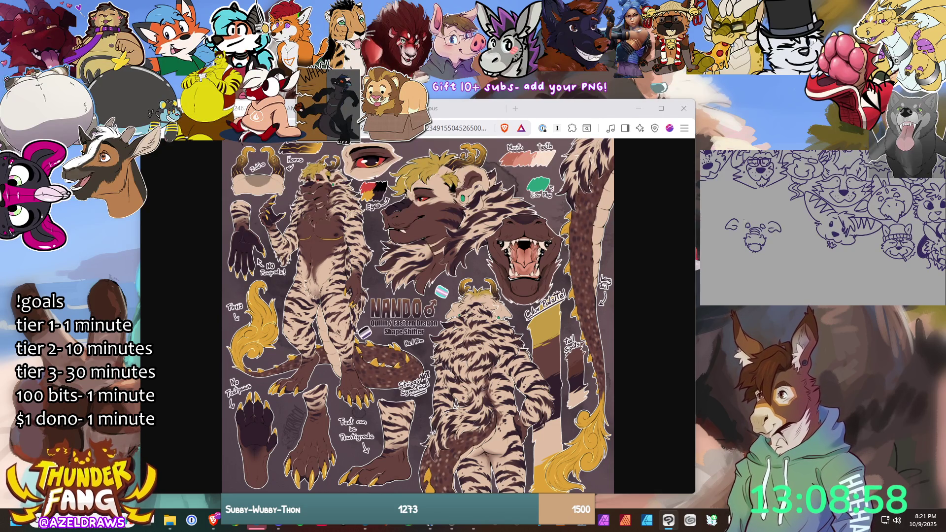
Step: Lasso-select the small head sketch and commit it in place
mouse_move(721, 231)
mouse_down()
mouse_move(727, 236)
mouse_move(732, 227)
mouse_up()
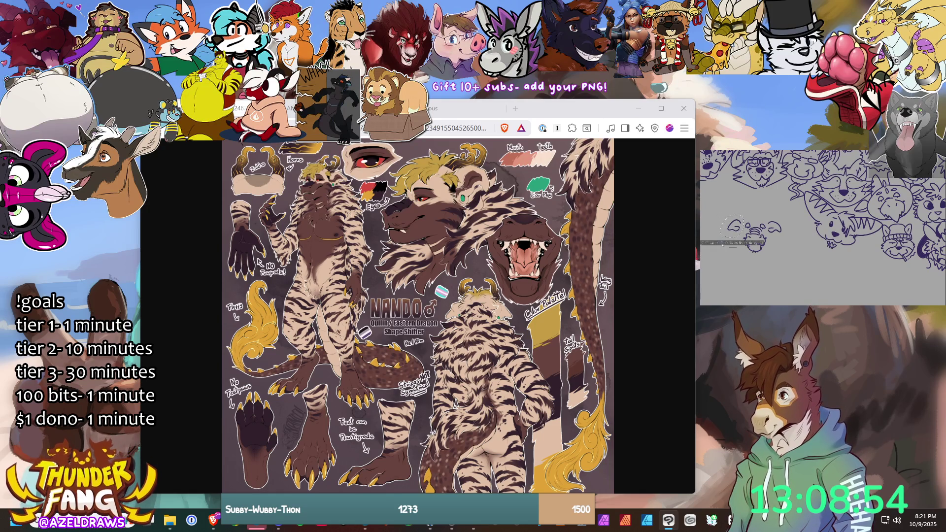
click(723, 244)
click(765, 213)
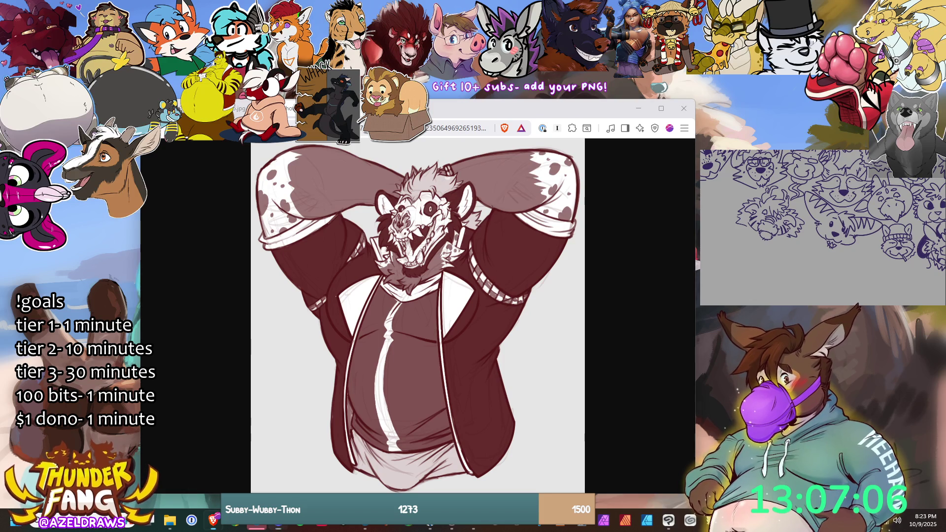
Step: Cycle back and forth through the reference tabs, ending on the Hound_FluffCOMISION2.png outfit sheet
key(ctrl+Tab)
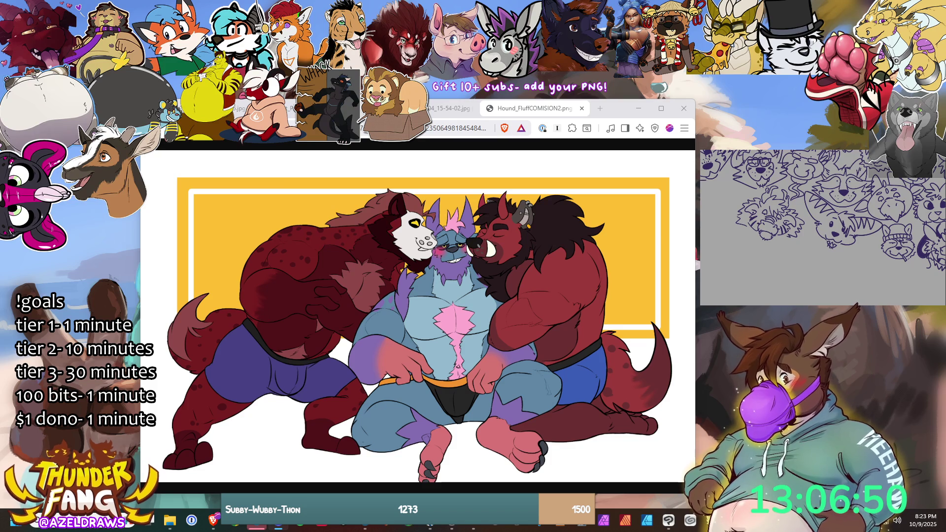
click(449, 108)
key(ctrl+shift+Tab)
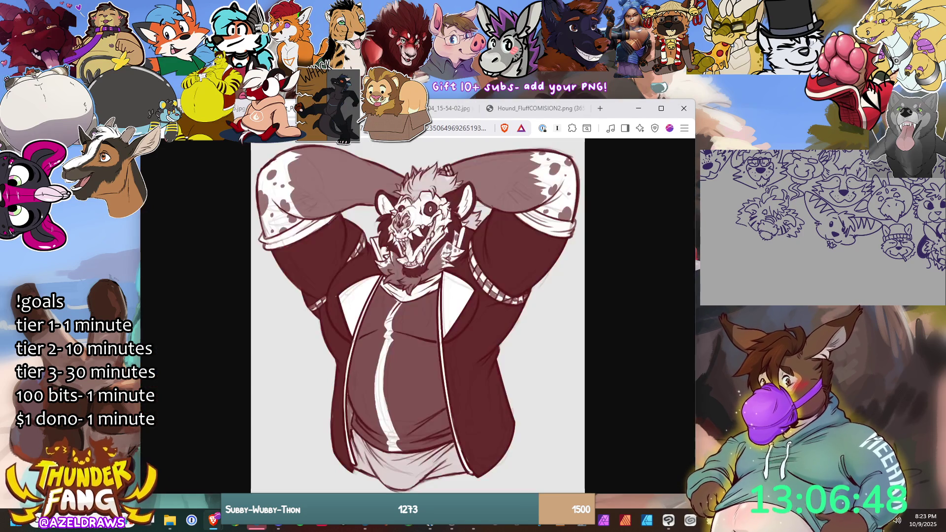
key(ctrl+shift+Tab)
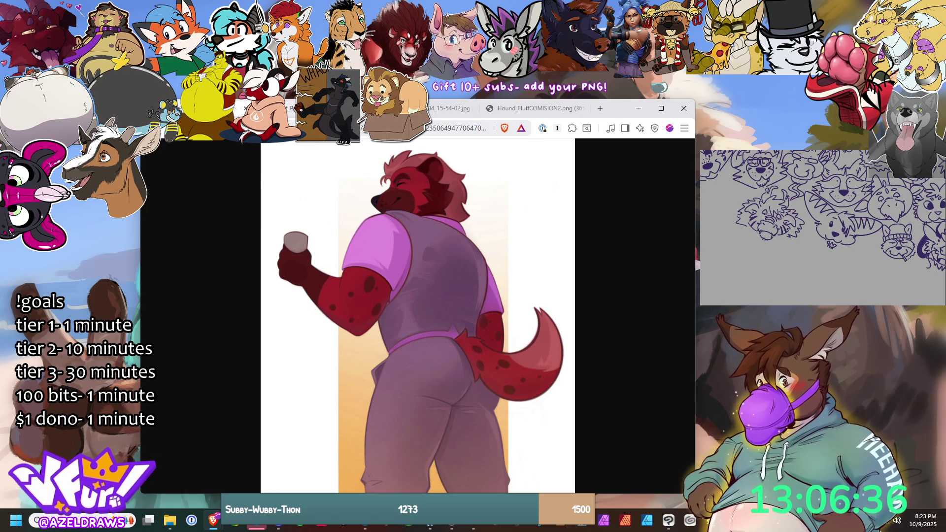
key(ctrl+Tab)
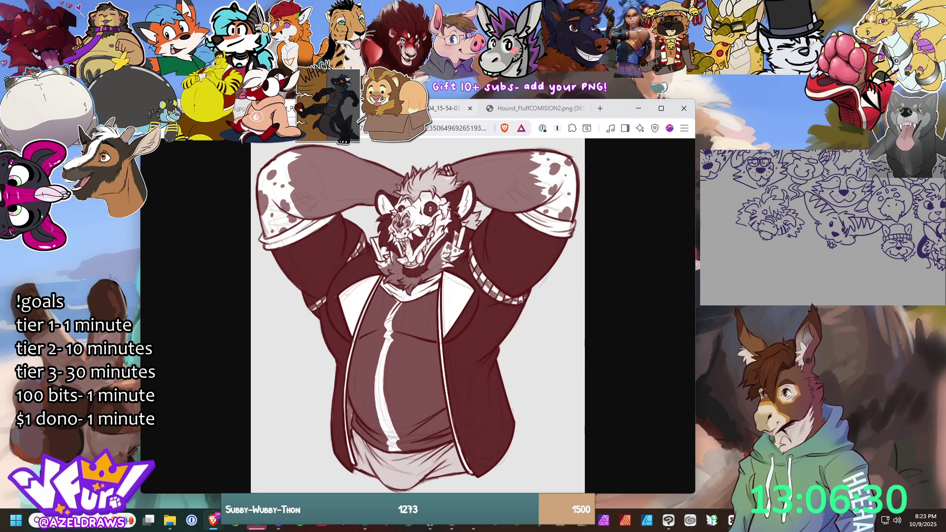
click(470, 107)
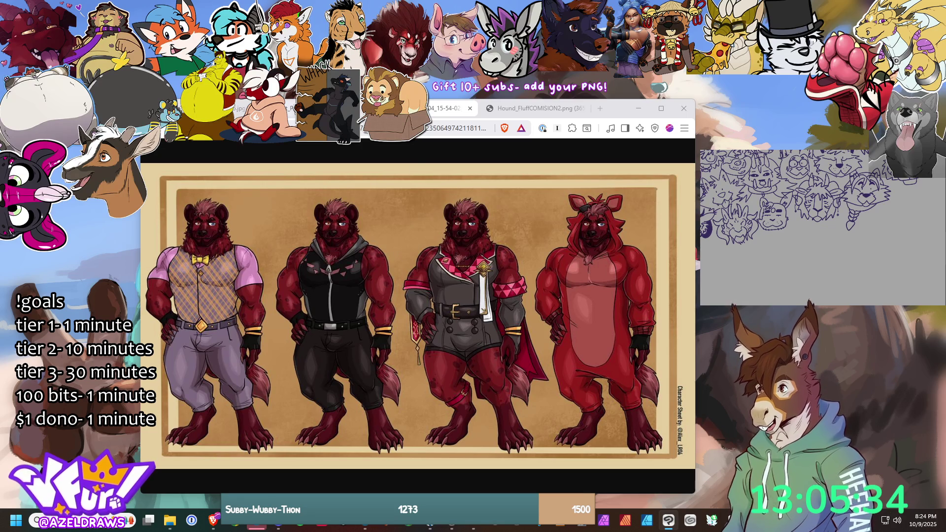
Step: Revisit the opossum, hound and hyena reference images, then return to the Clip Studio Paint canvas
key(alt+Left)
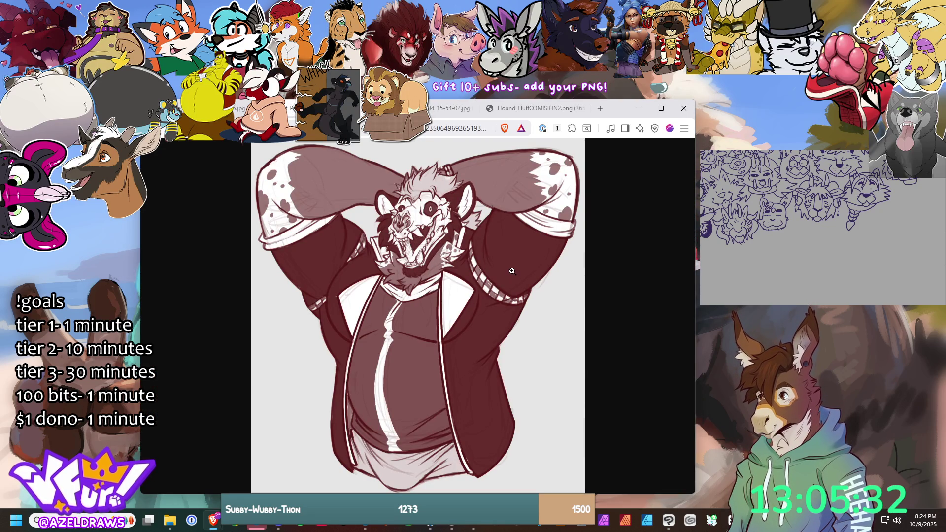
click(451, 108)
click(534, 111)
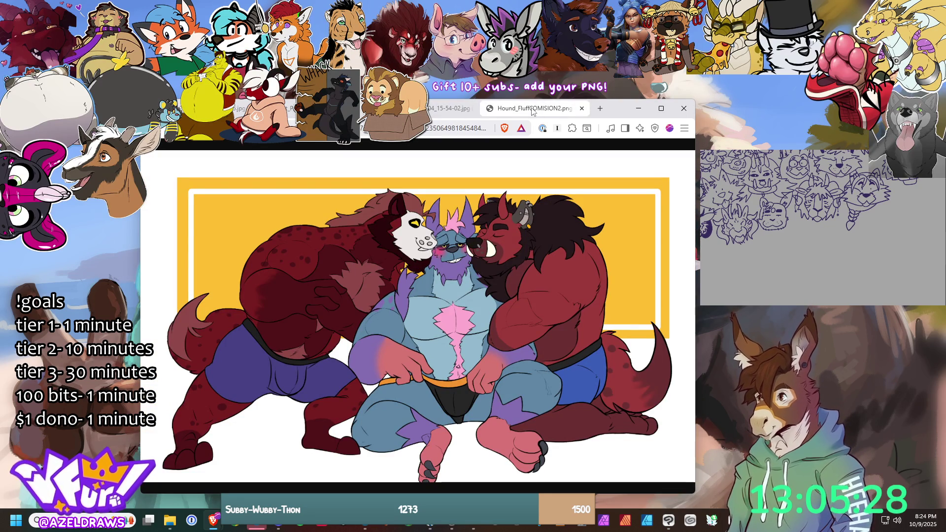
click(446, 108)
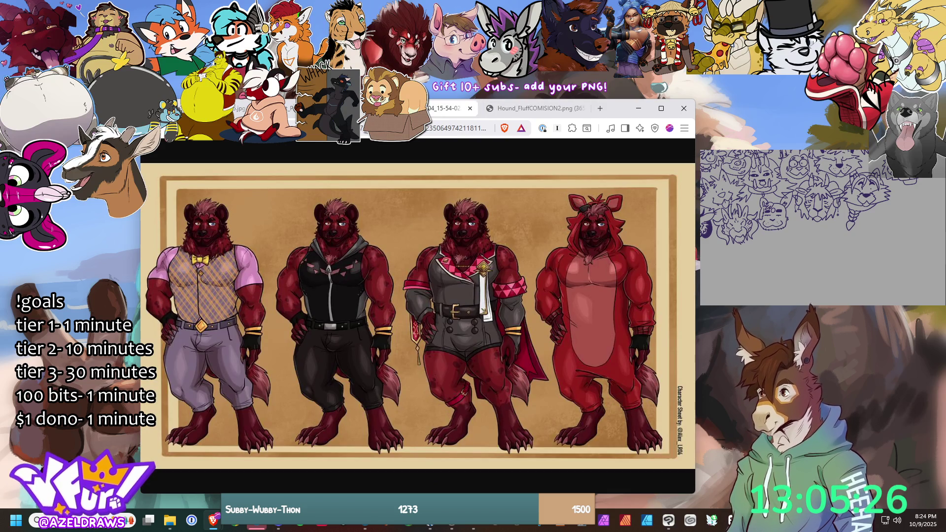
click(392, 108)
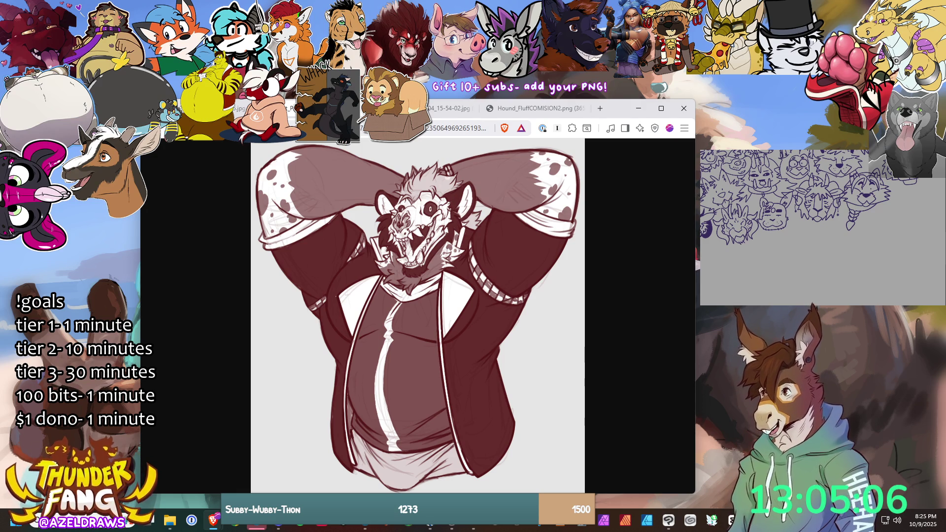
click(805, 227)
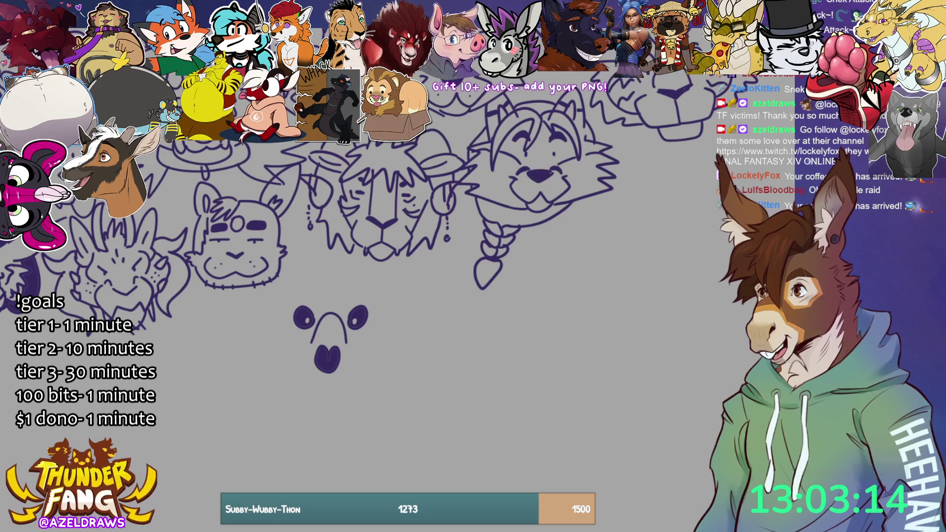
Step: Zoom in on the small face sketch below the fursona heads and lasso it
scroll(328, 237, down, 5)
scroll(328, 216, down, 3)
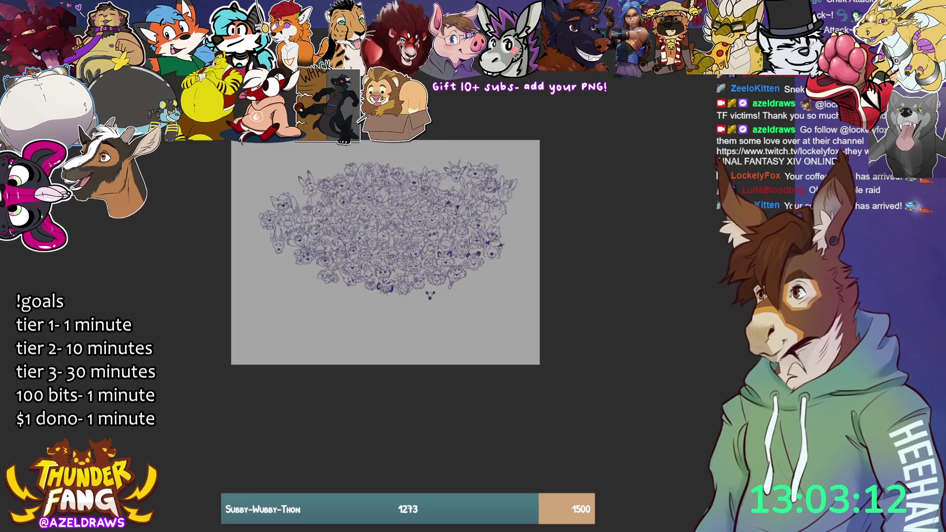
scroll(356, 257, up, 6)
scroll(325, 246, up, 1)
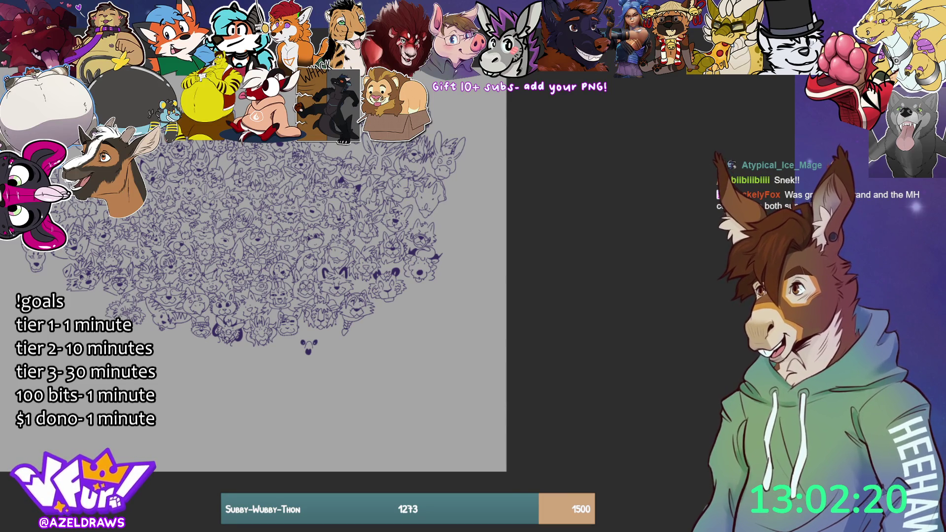
scroll(310, 347, up, 10)
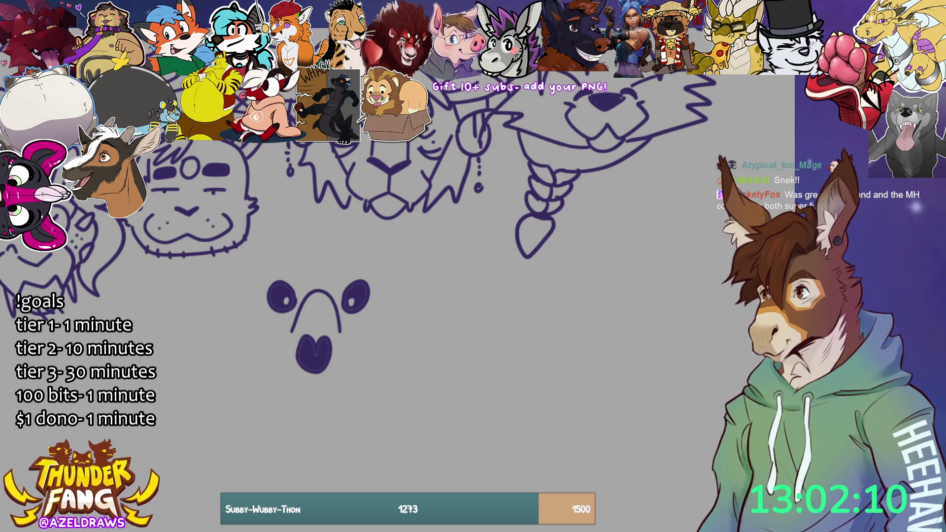
mouse_move(310, 252)
mouse_down()
mouse_move(246, 274)
mouse_move(400, 387)
mouse_move(319, 241)
mouse_move(311, 249)
mouse_up()
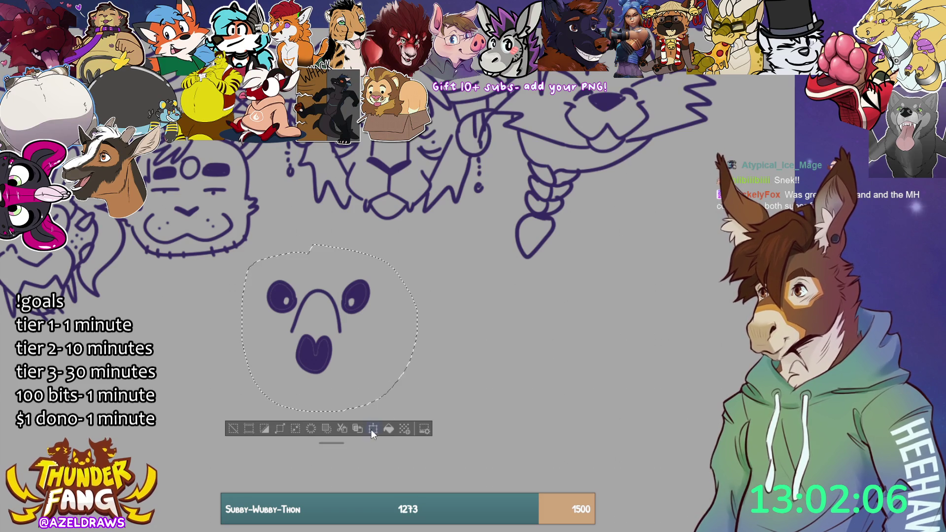
Step: Transform the selected face down and to the right, confirm, and deselect
click(374, 430)
drag(315, 373, 335, 411)
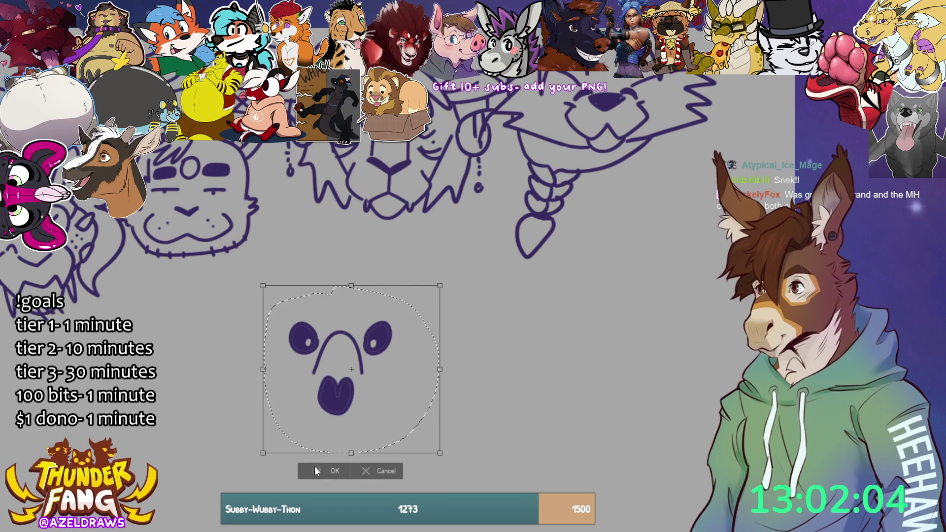
click(318, 469)
click(254, 471)
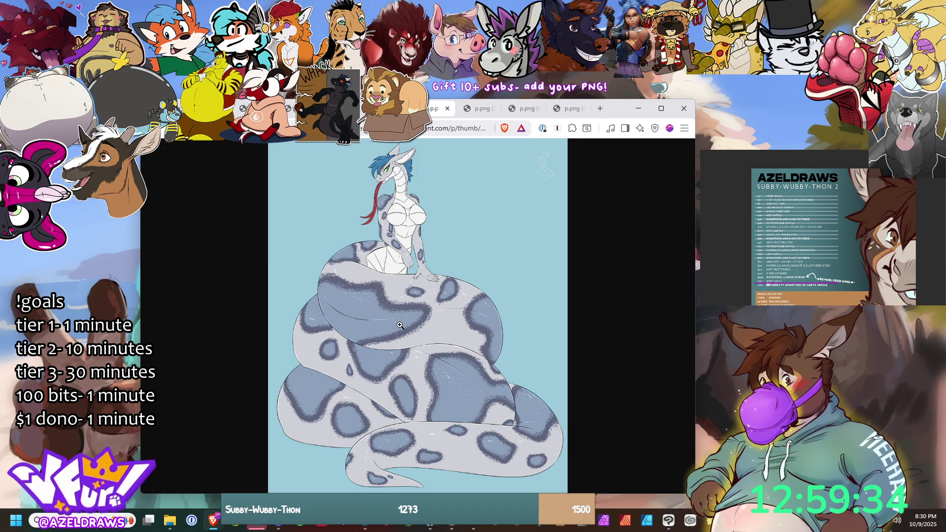
Step: View the orange snake, the next image, and the dark brown serpent reference tabs in turn
click(477, 110)
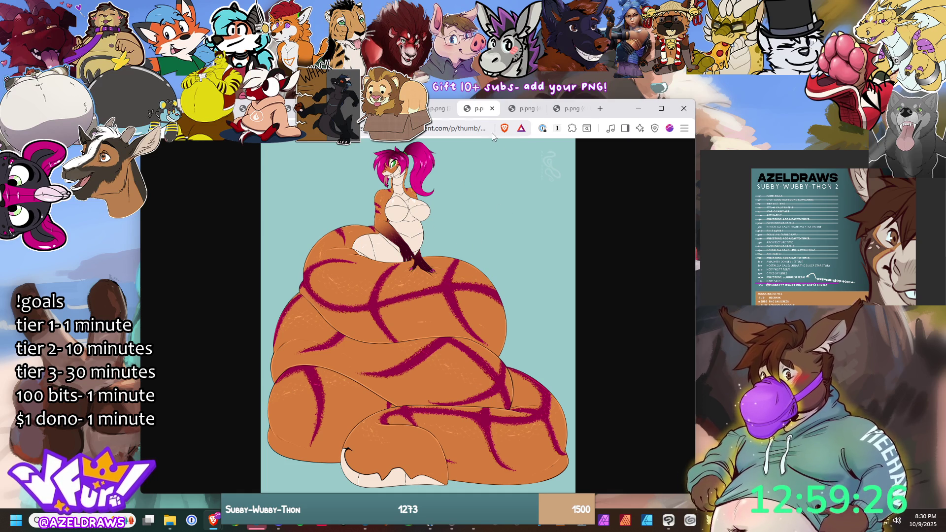
click(521, 111)
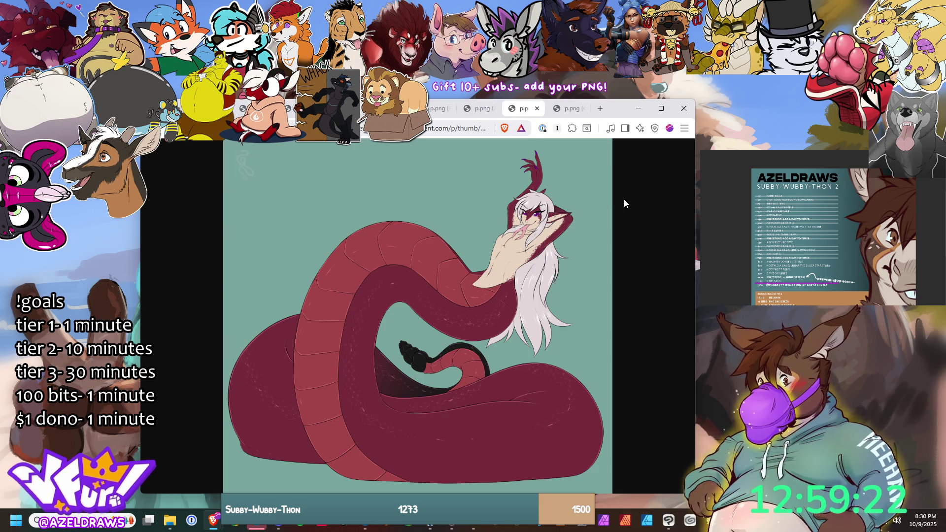
click(567, 114)
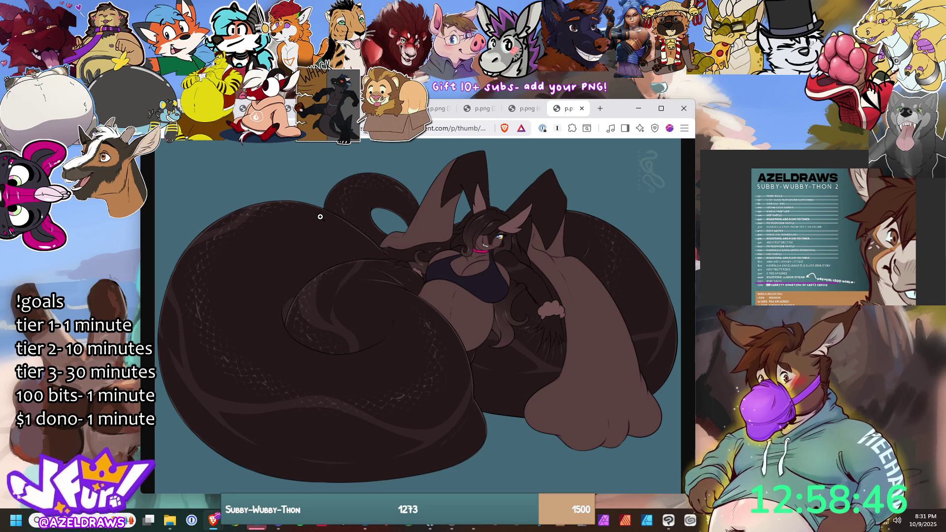
Step: Move to the maroon opossum sketch tab and close the three tabs to its right
key(ctrl+Tab)
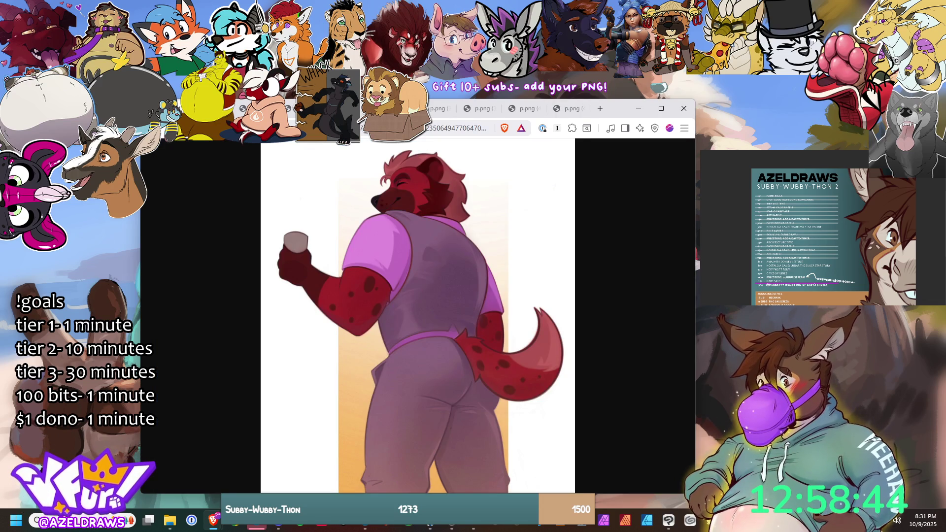
key(ctrl+Tab)
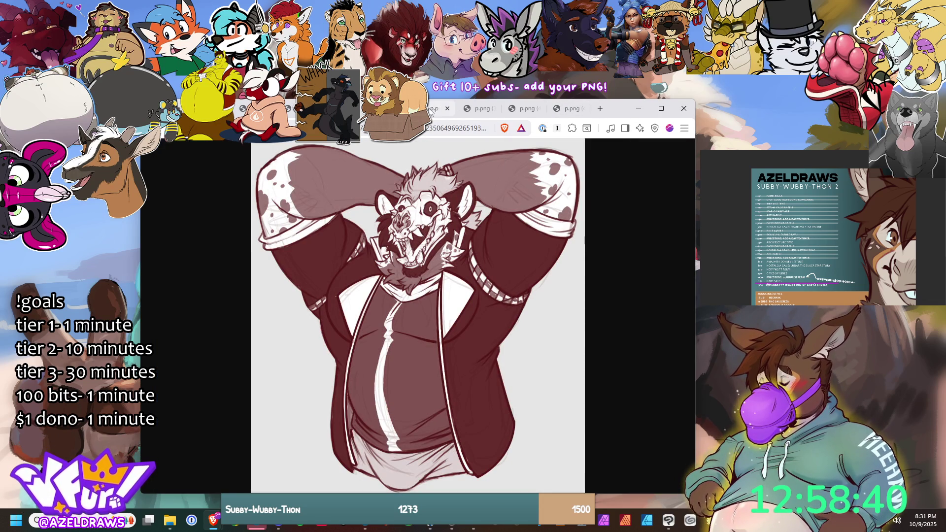
click(583, 109)
click(537, 109)
click(492, 109)
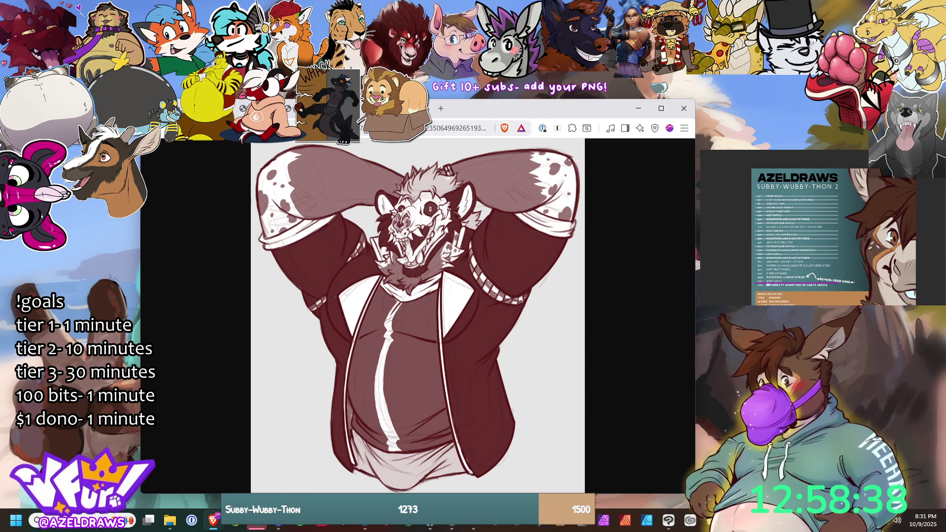
Step: Close the two tabs left of the opossum sketch and return to Clip Studio Paint
click(289, 109)
click(289, 109)
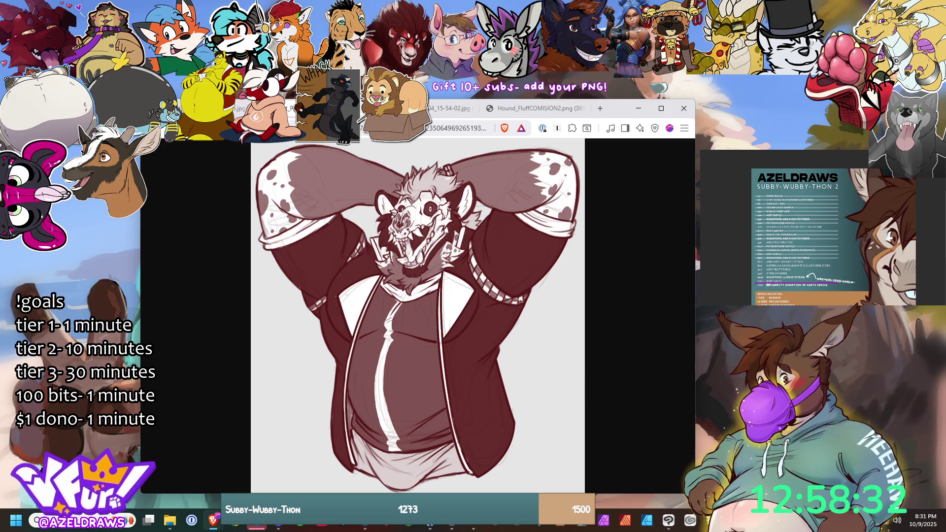
click(668, 521)
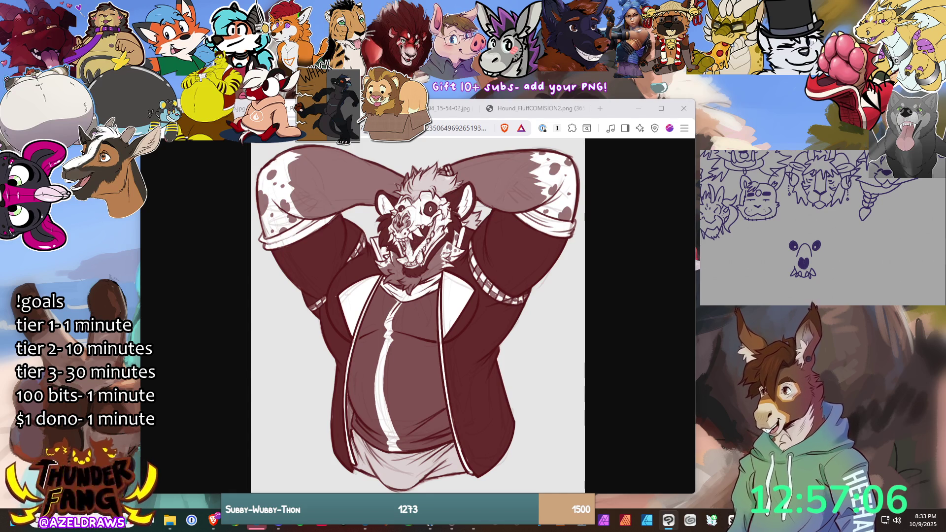
Step: Rework the opossum's mouth by erasing its right side, closing a face loop and adding strokes
drag(813, 276, 795, 274)
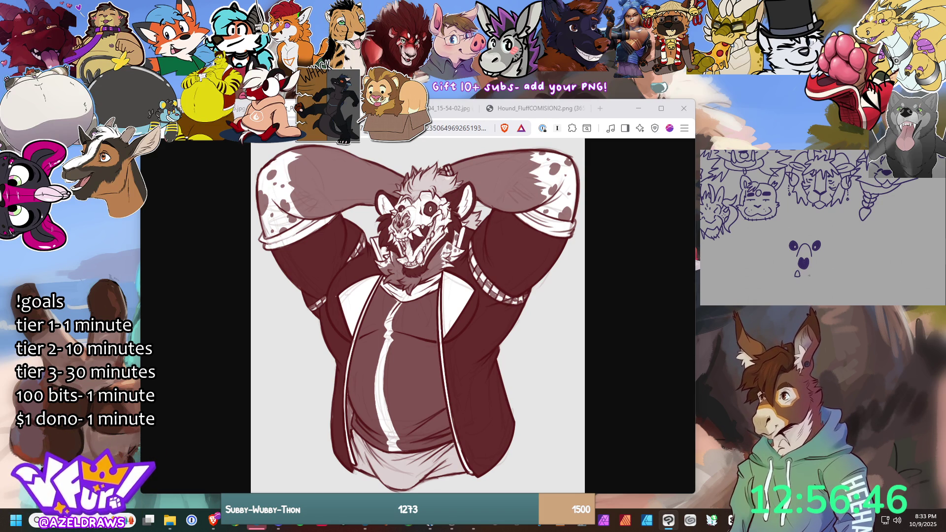
drag(813, 272, 808, 277)
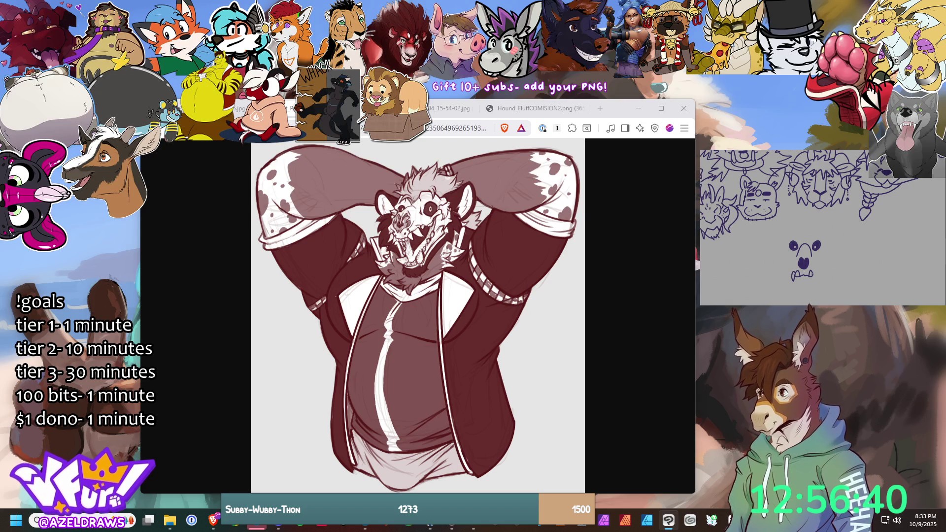
drag(812, 274, 814, 279)
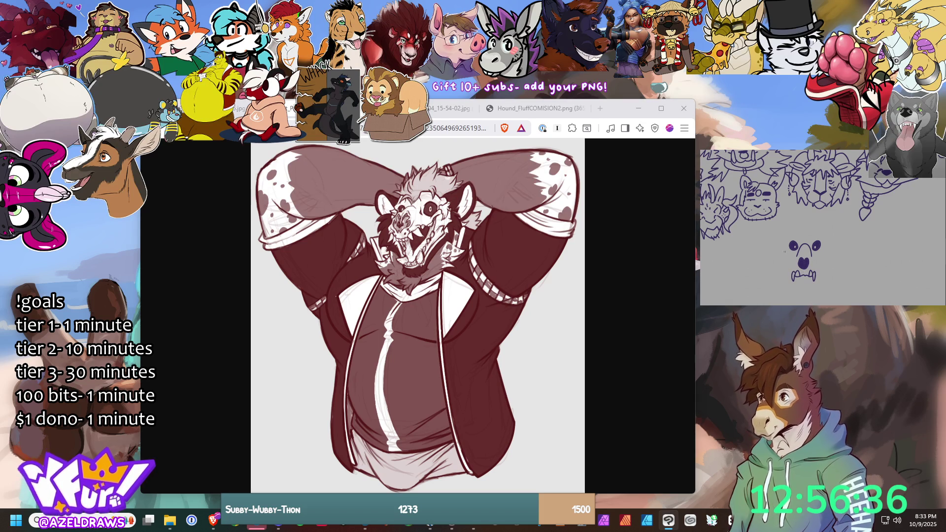
drag(822, 245, 826, 256)
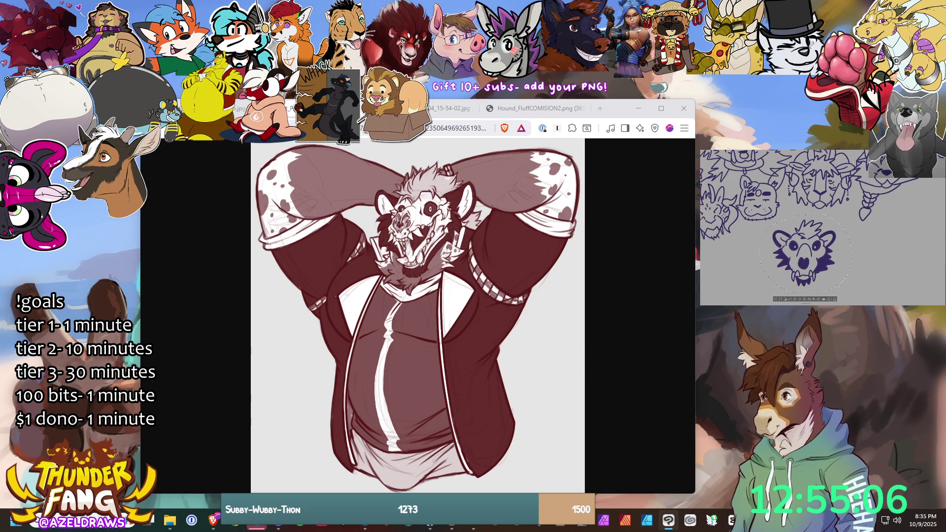
Step: Transform the lassoed opossum head, moving it upward and tilting it slightly counter-clockwise
click(817, 302)
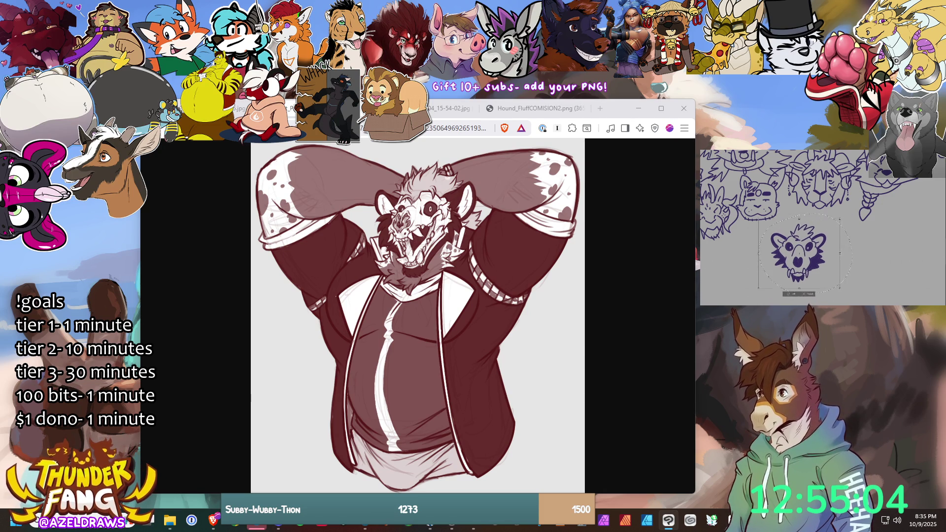
drag(798, 254, 800, 236)
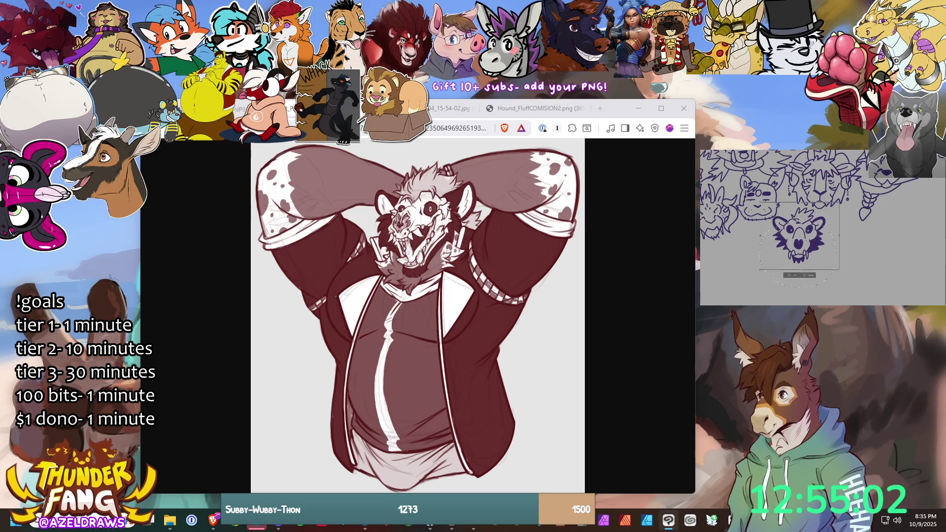
drag(840, 270, 846, 254)
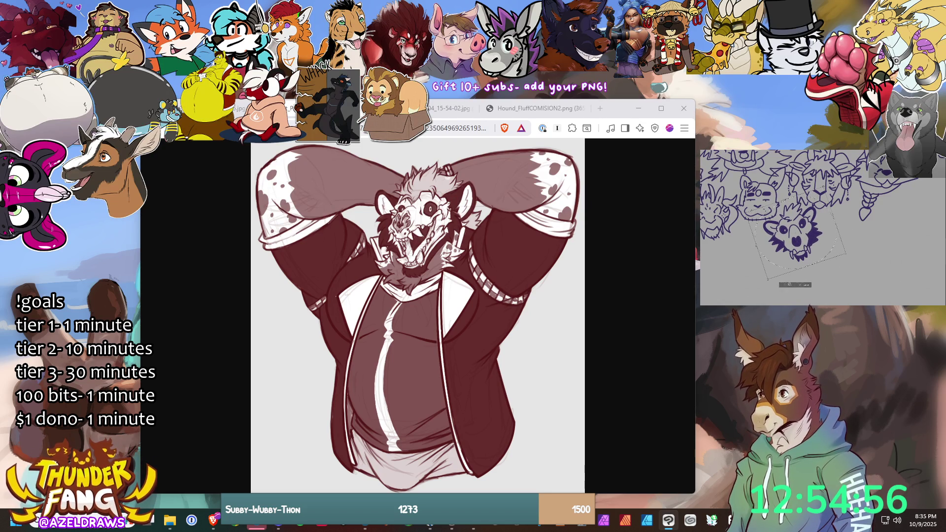
click(787, 284)
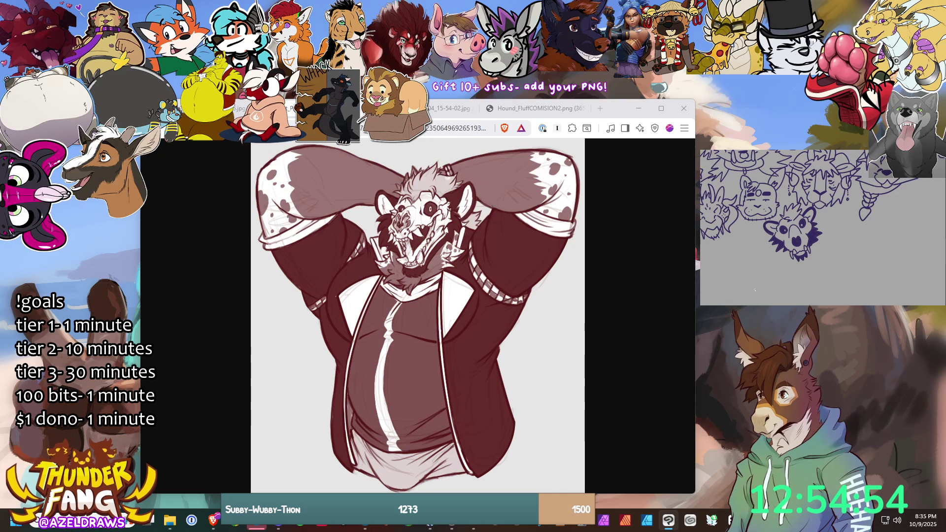
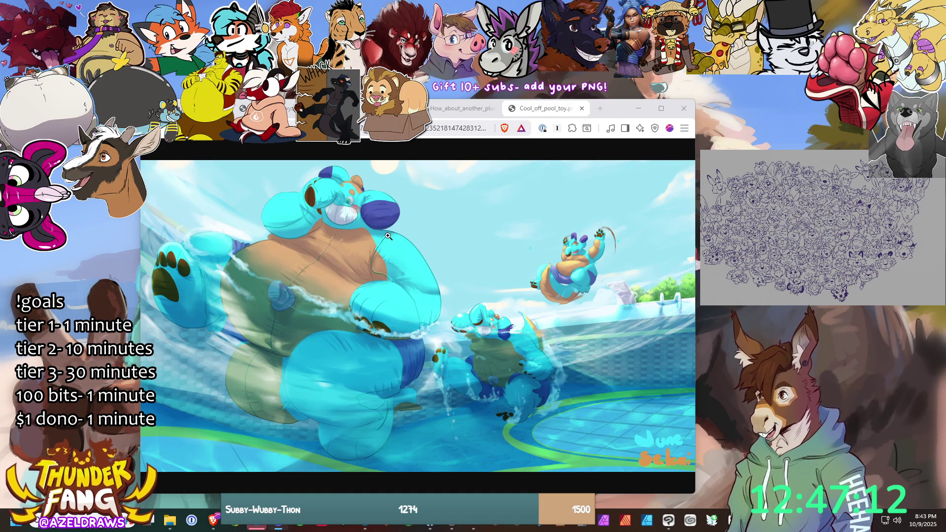
Step: Step through the striped-belly and swim-ring references to the blue inflatable character in Cool_off_pool_toy.png
click(453, 110)
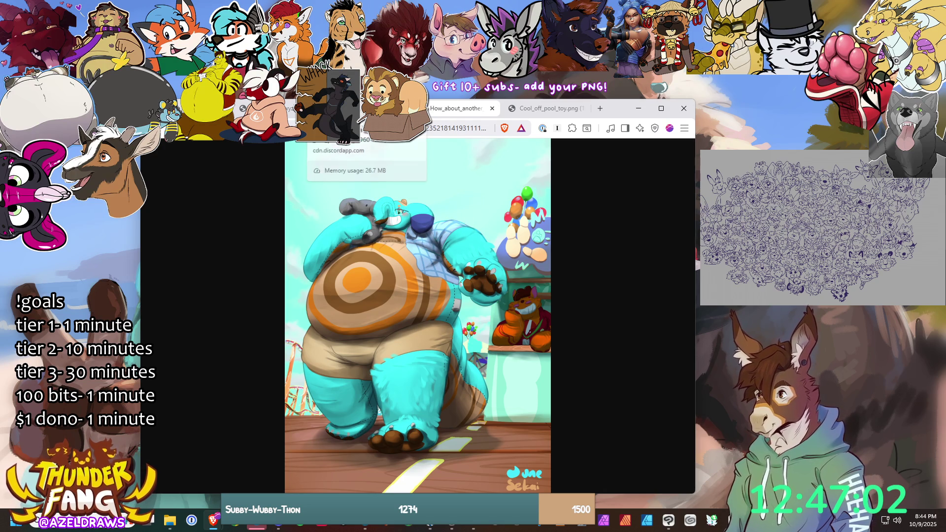
click(345, 108)
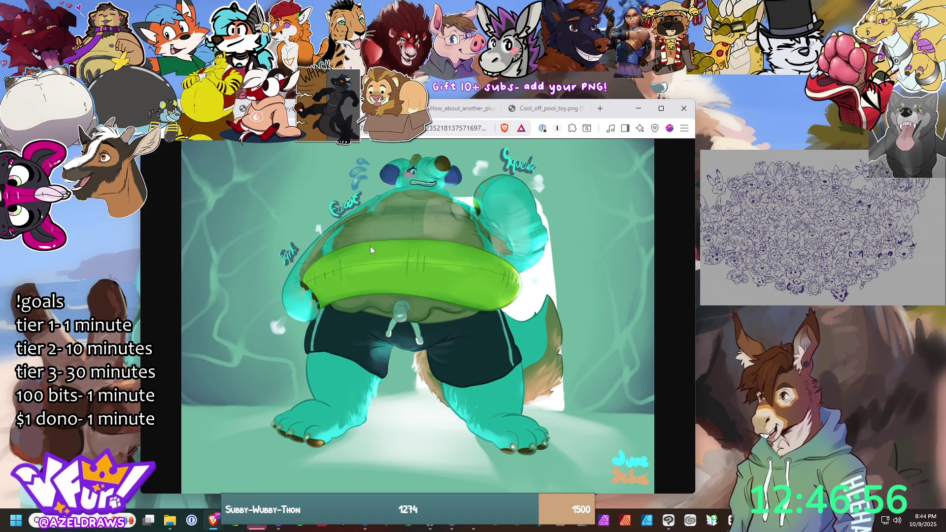
key(ctrl+shift+Tab)
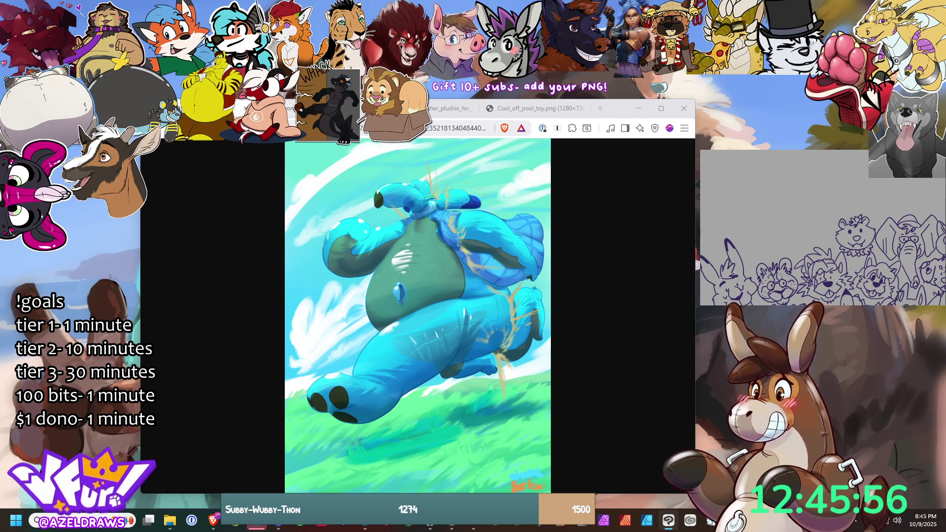
Step: Pass the swim-ring and striped-belly references to reach the pool-scene artwork, then switch back to the drawing program
key(ctrl+w)
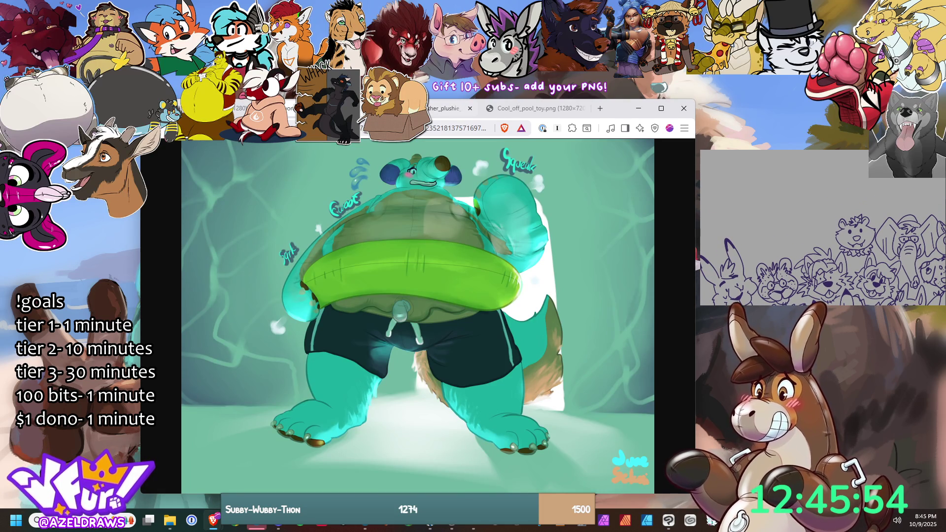
click(448, 109)
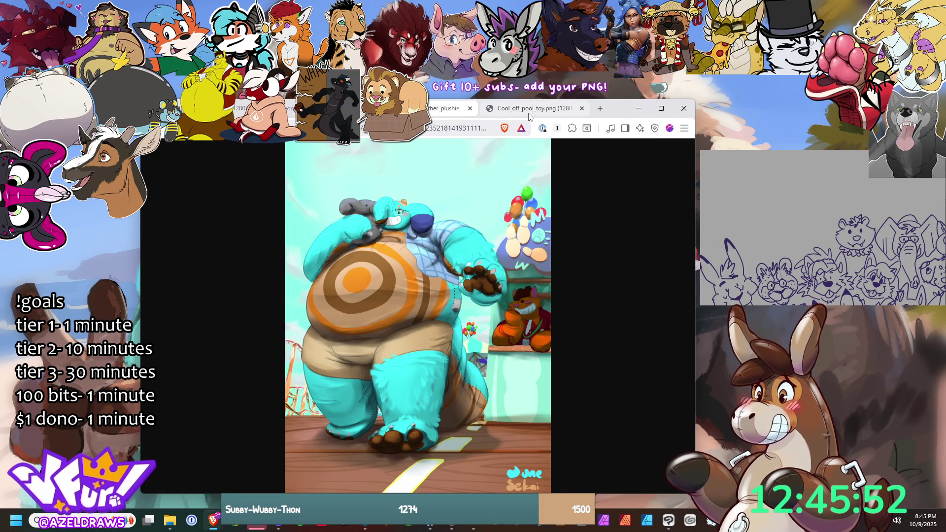
click(531, 112)
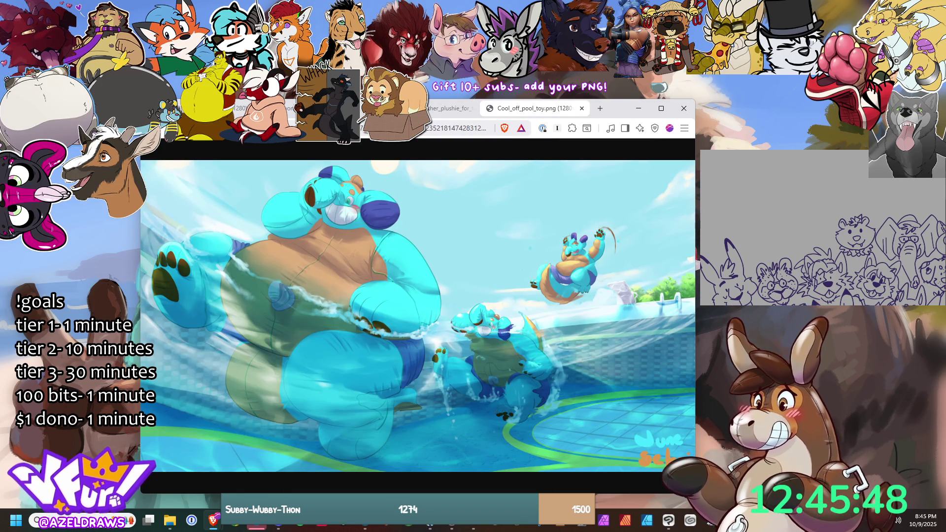
click(669, 520)
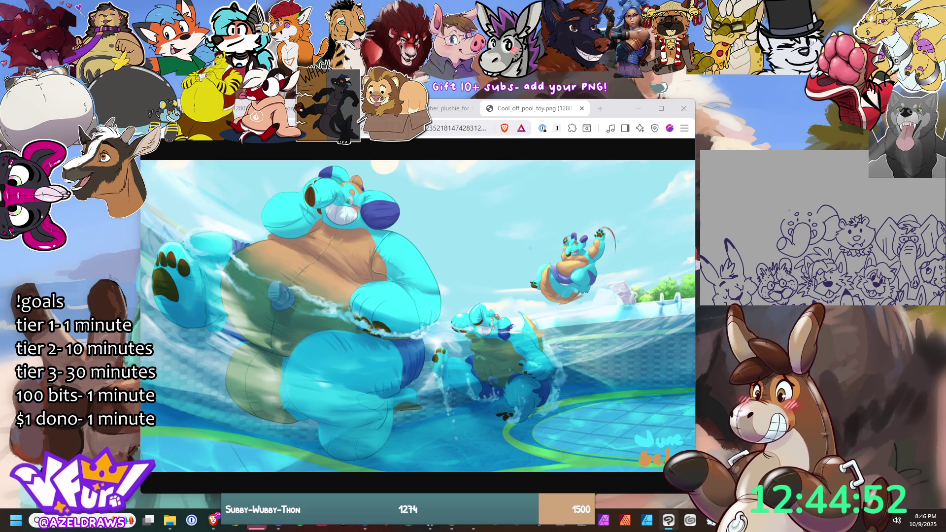
Step: Draw a curved line on the crowd sketch and bring up the neighbouring reference image
mouse_move(775, 207)
mouse_down()
mouse_move(766, 226)
mouse_move(782, 236)
mouse_up()
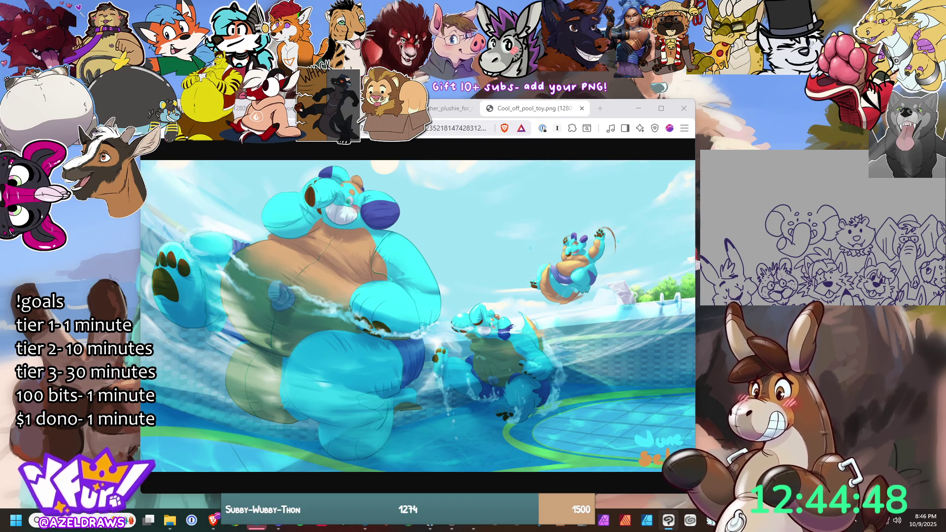
click(450, 107)
Step: Cycle past the blue inflatable and swim-ring images to the striped-belly character, then return to drawing
key(ctrl+shift+Tab)
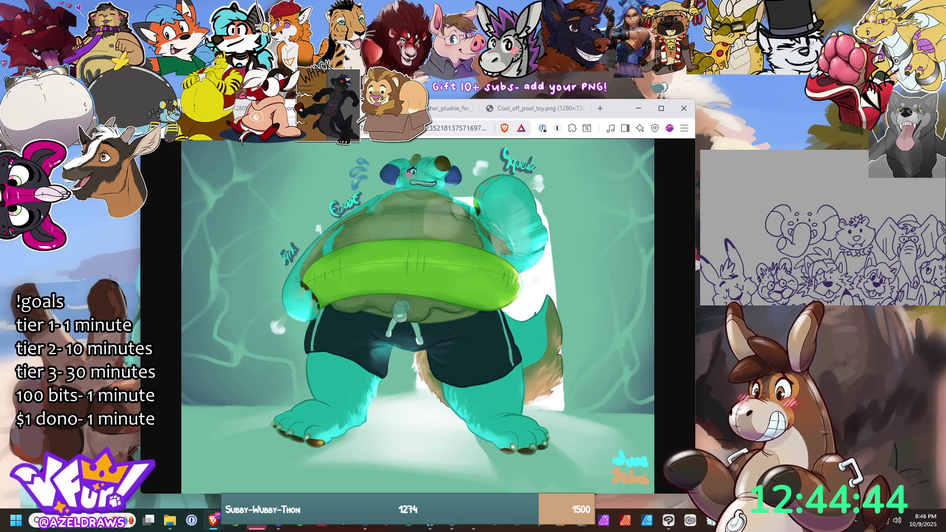
key(ctrl+shift+Tab)
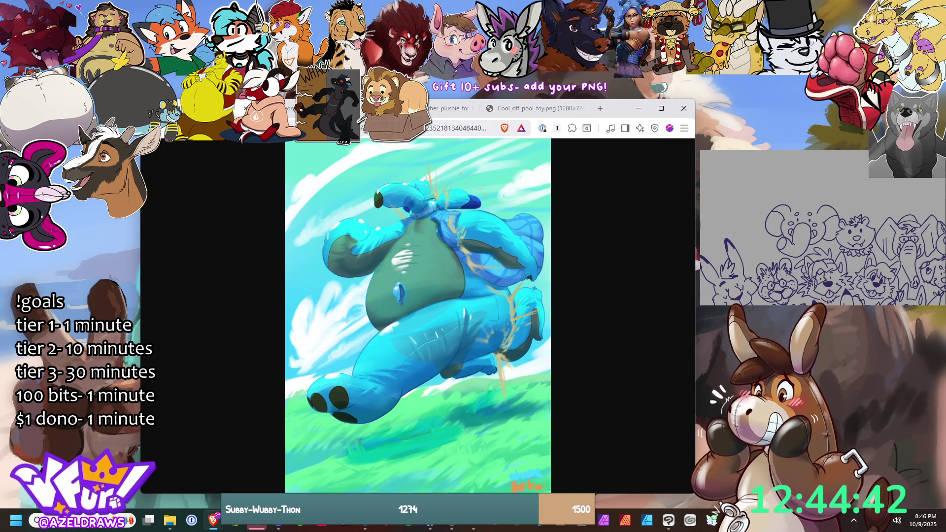
key(ctrl+shift+Tab)
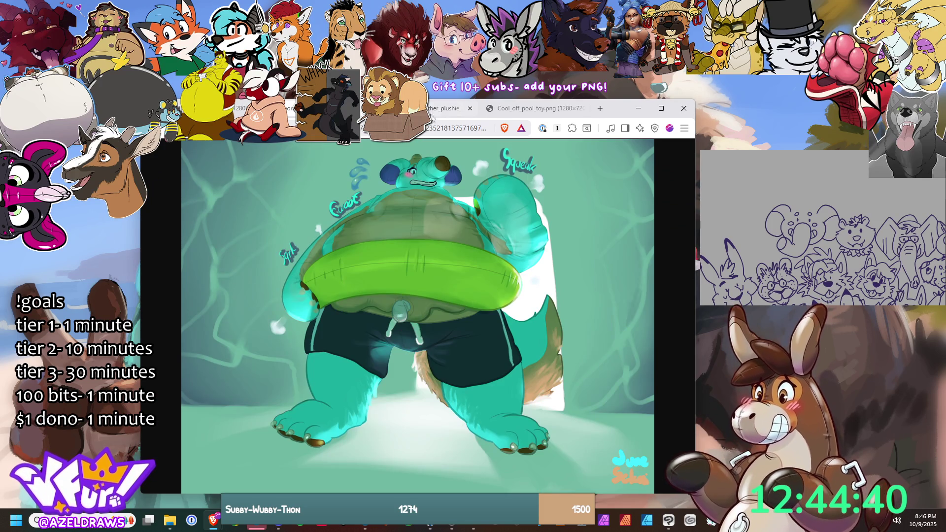
key(ctrl+shift+Tab)
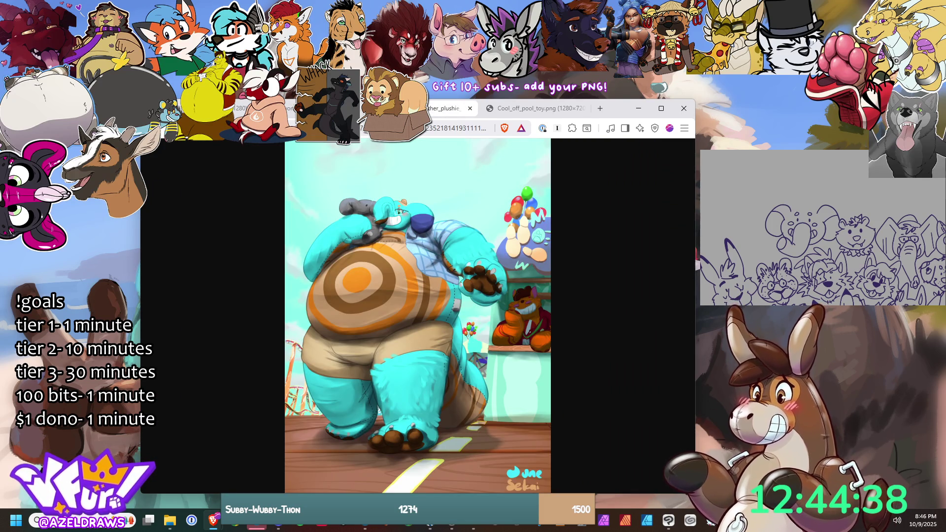
key(alt+Tab)
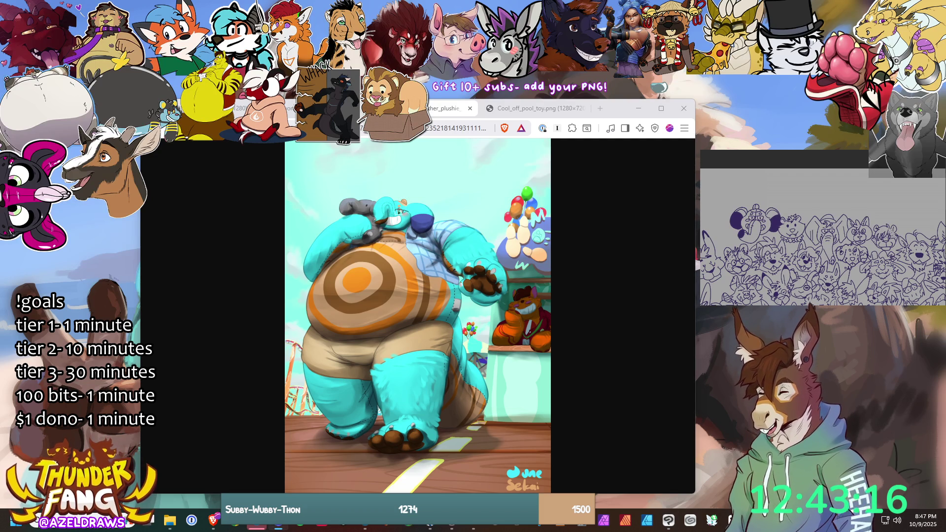
Step: Advance to the next reference and close the extra tab, landing on the speckled canine artwork
key(ctrl+Tab)
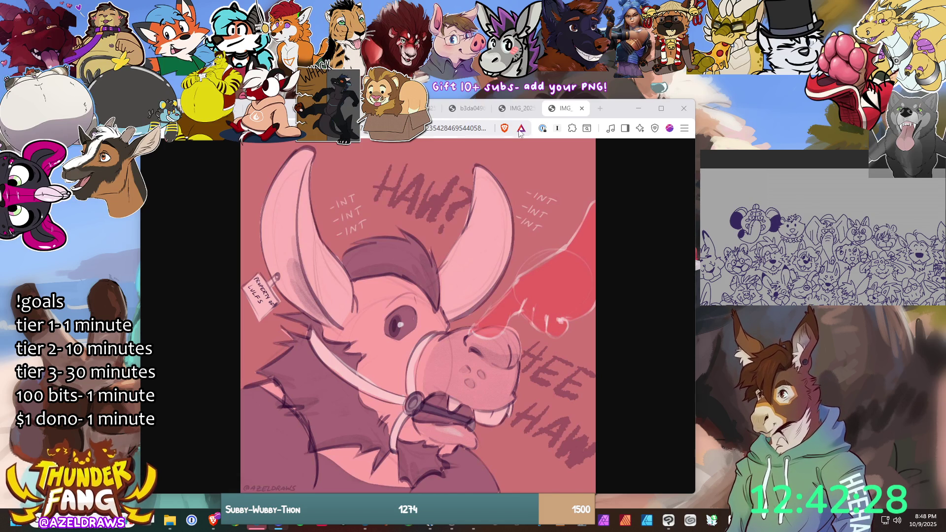
key(ctrl+w)
key(ctrl+w)
key(ctrl+w)
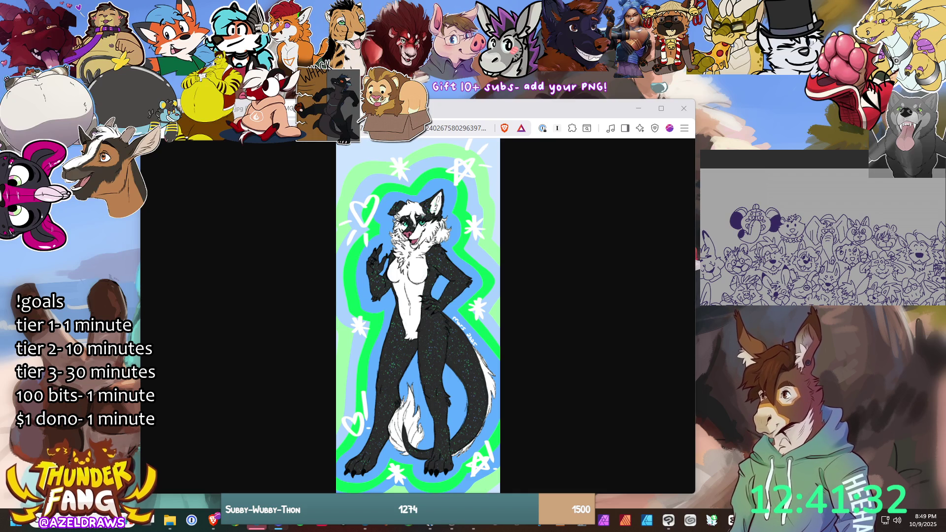
Step: Move from the close-up headshot to image-2.jpg, the teal-eyed headshot, and enlarge it to full size
key(ctrl+w)
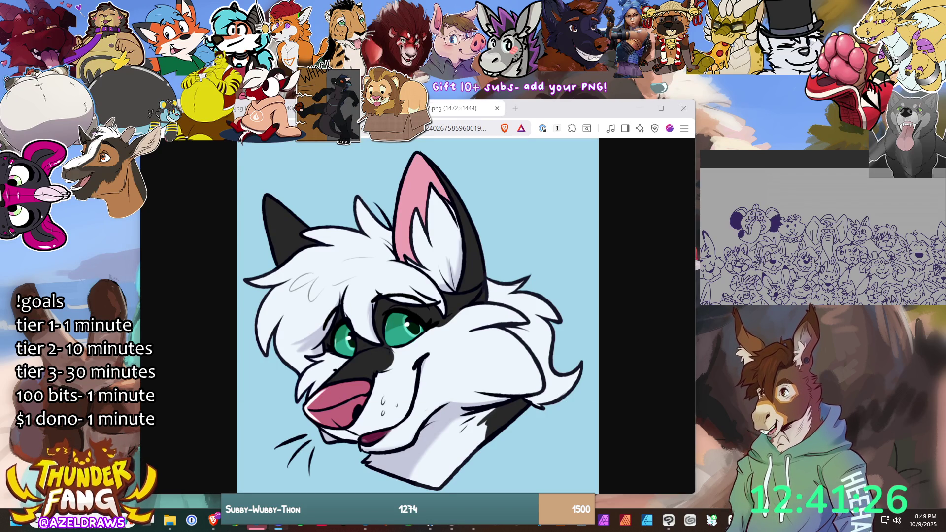
key(ctrl+Tab)
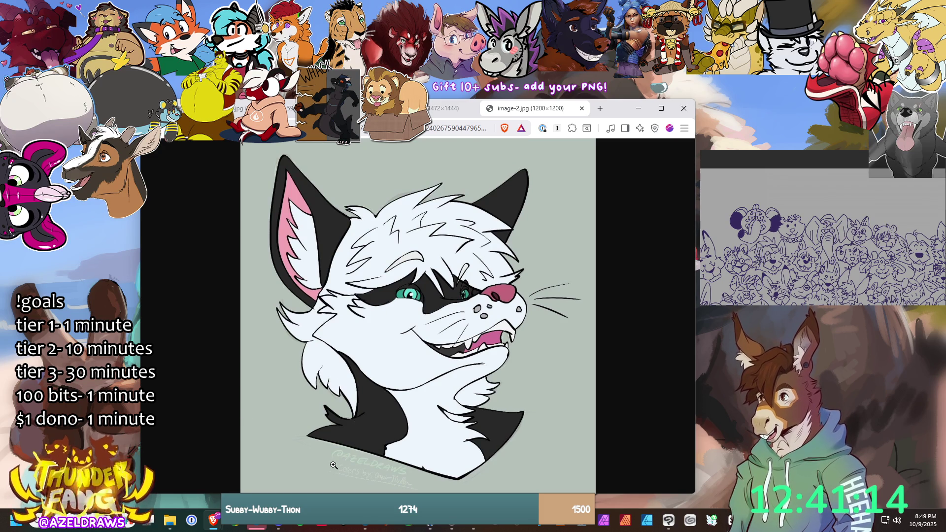
click(358, 484)
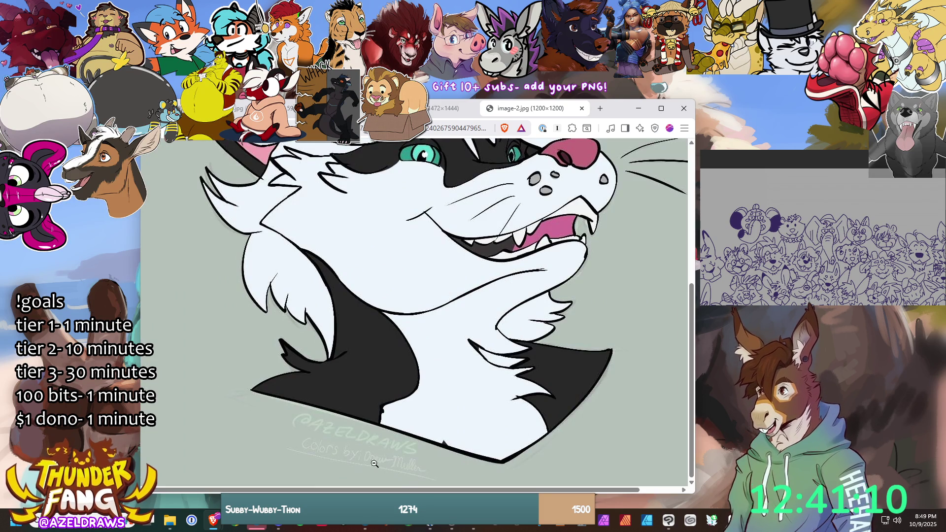
Step: Fit the headshot back in view, then close the pink donkey reference tab
click(408, 448)
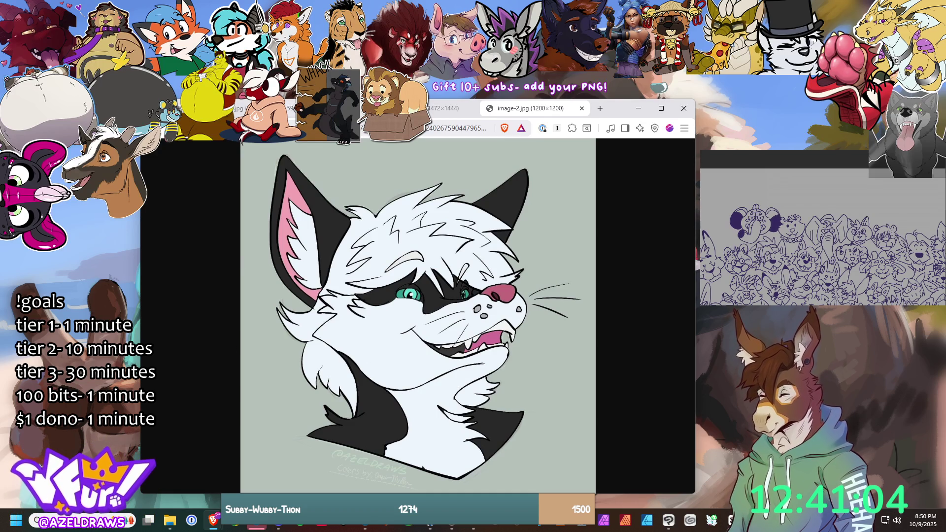
click(239, 108)
key(ctrl+w)
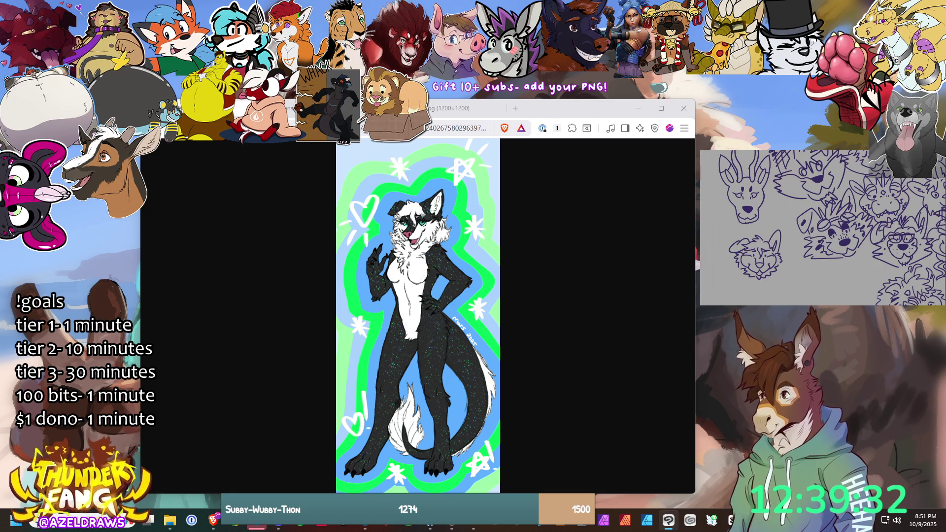
Step: Skew one lassoed face in the crowd sketch into a tilt, then show the panel-2 comic reference
mouse_move(725, 238)
mouse_down()
mouse_move(790, 265)
mouse_move(776, 230)
mouse_up()
drag(732, 263, 754, 281)
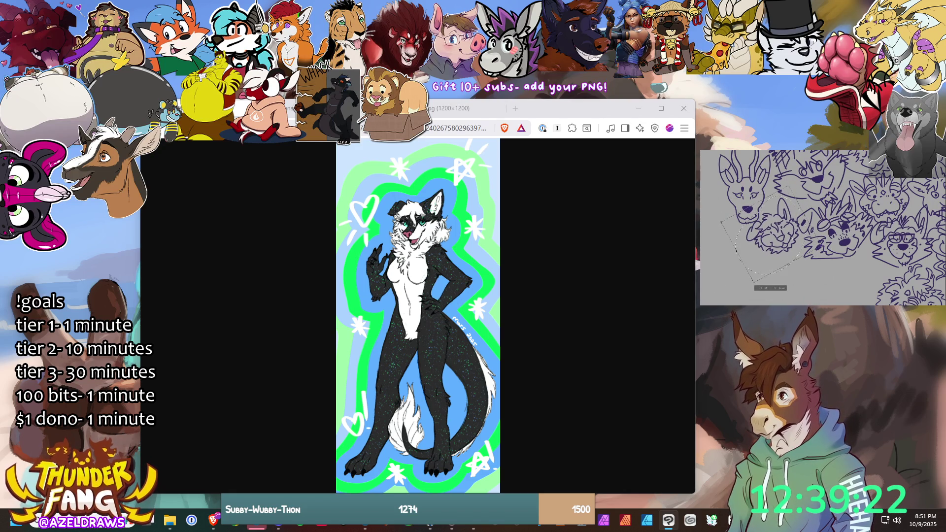
click(763, 288)
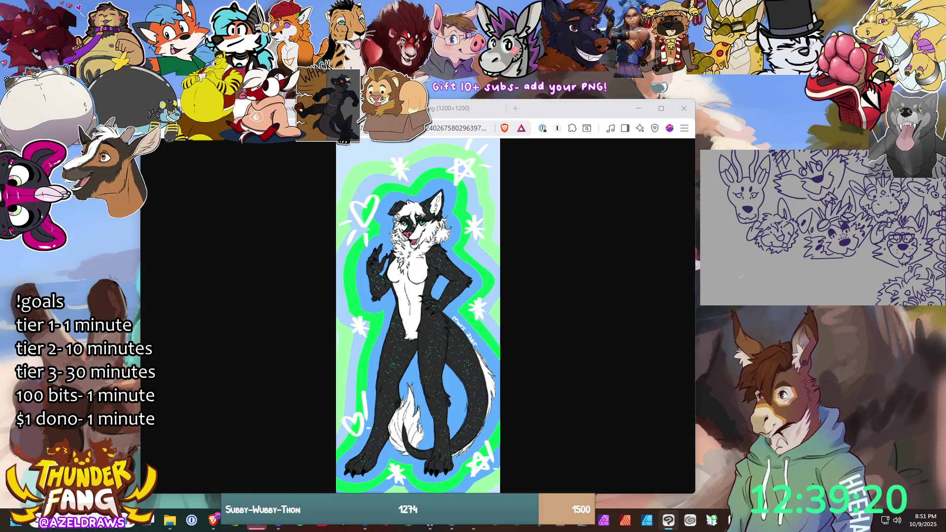
click(741, 278)
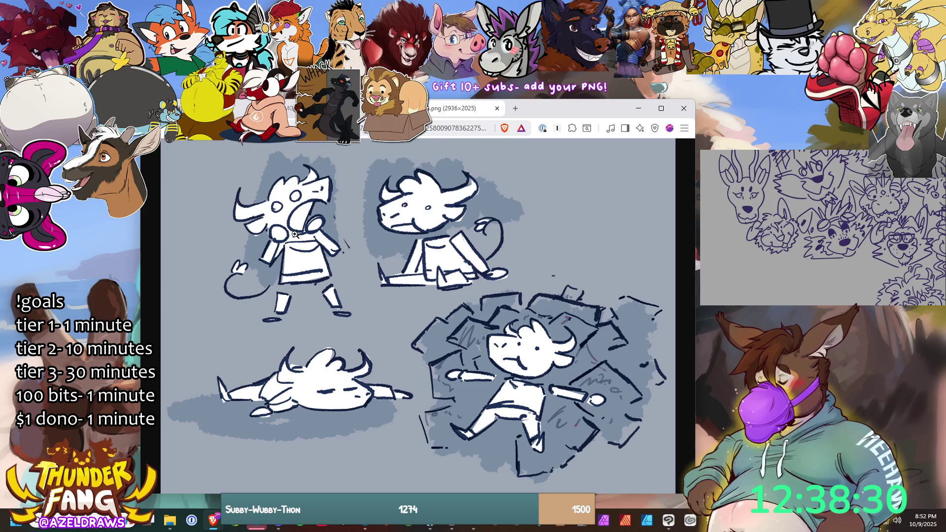
click(292, 111)
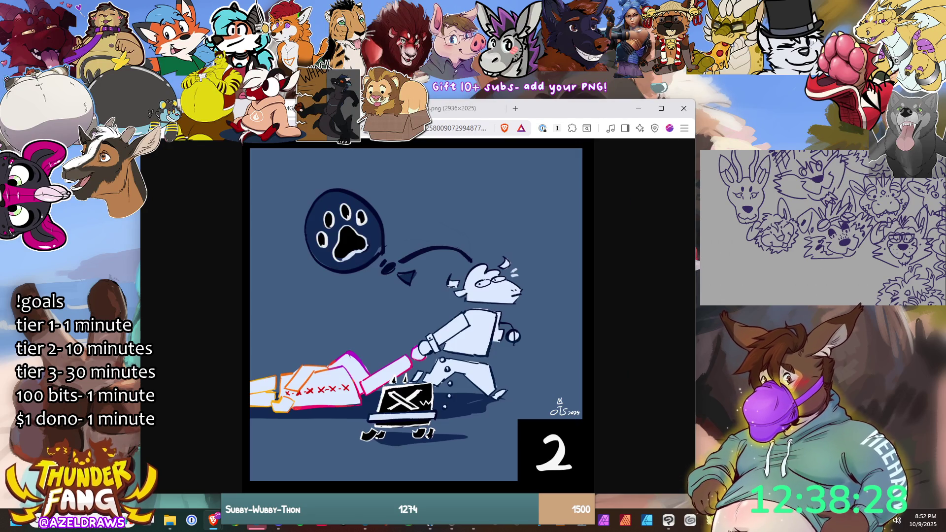